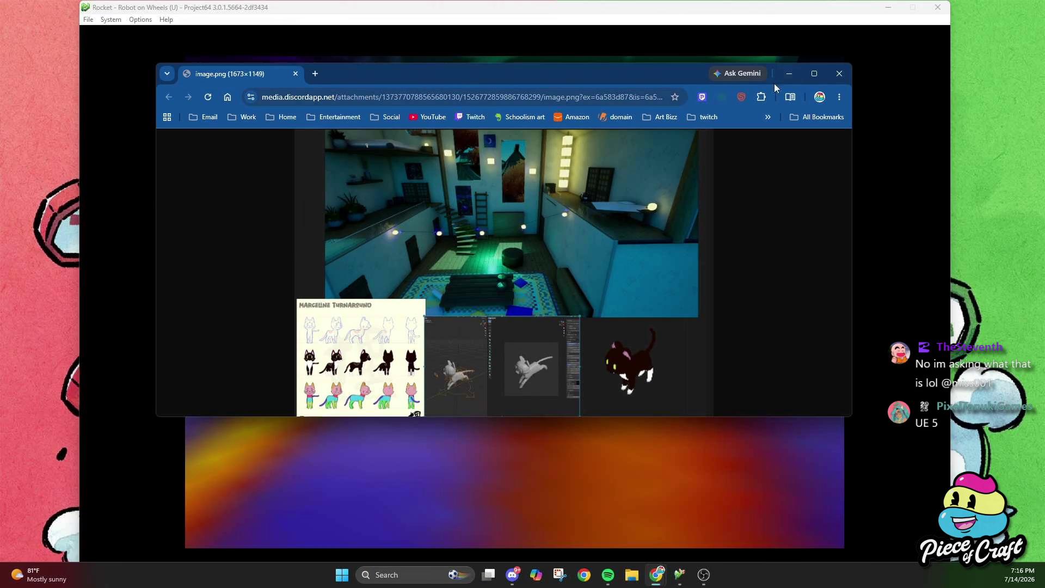
# - Maximize the window and view the room render image at actual size
pyautogui.click(815, 74)
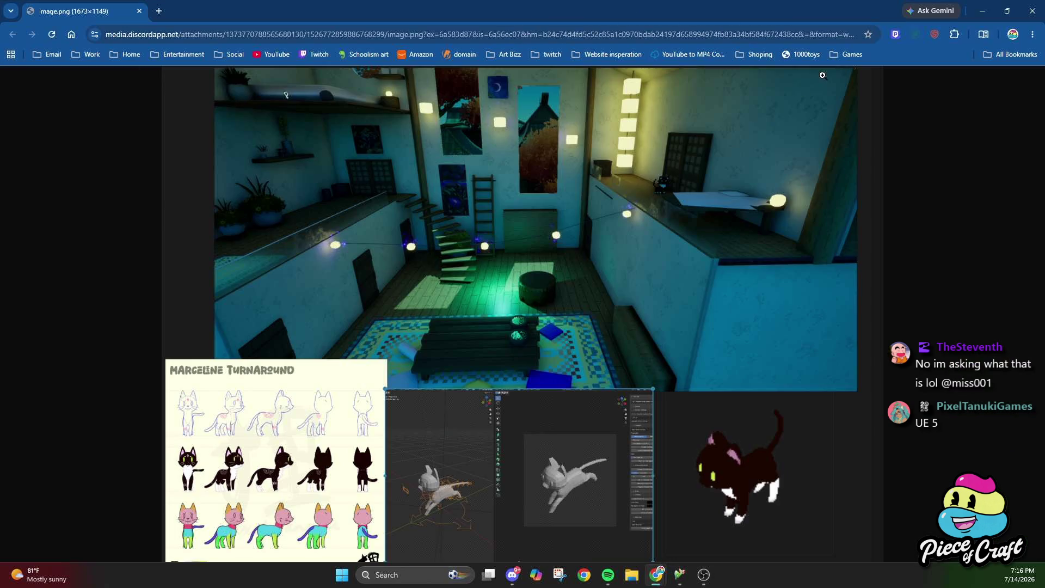
pyautogui.click(441, 307)
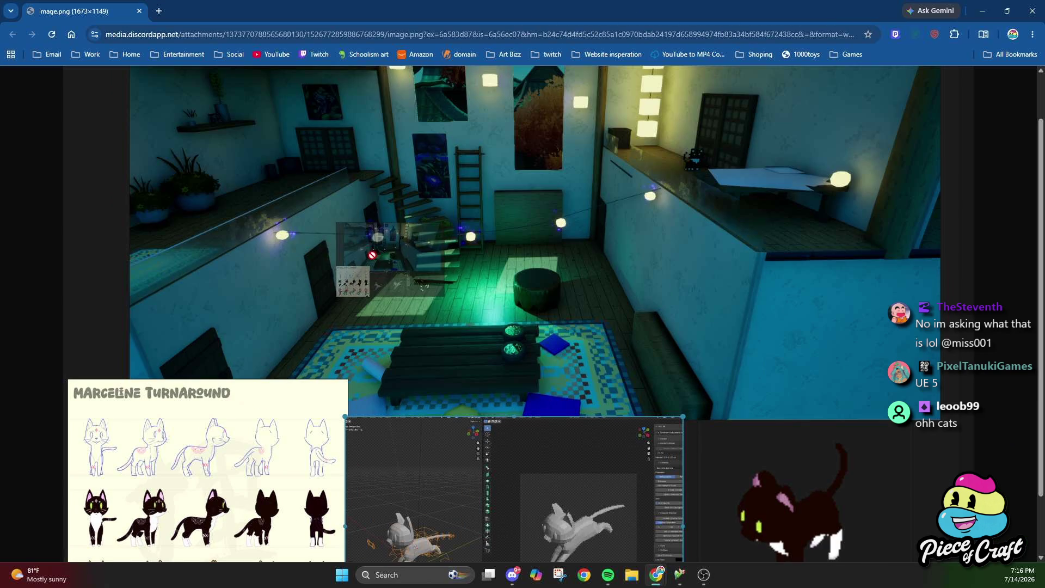
pyautogui.scroll(-1, 439, 291)
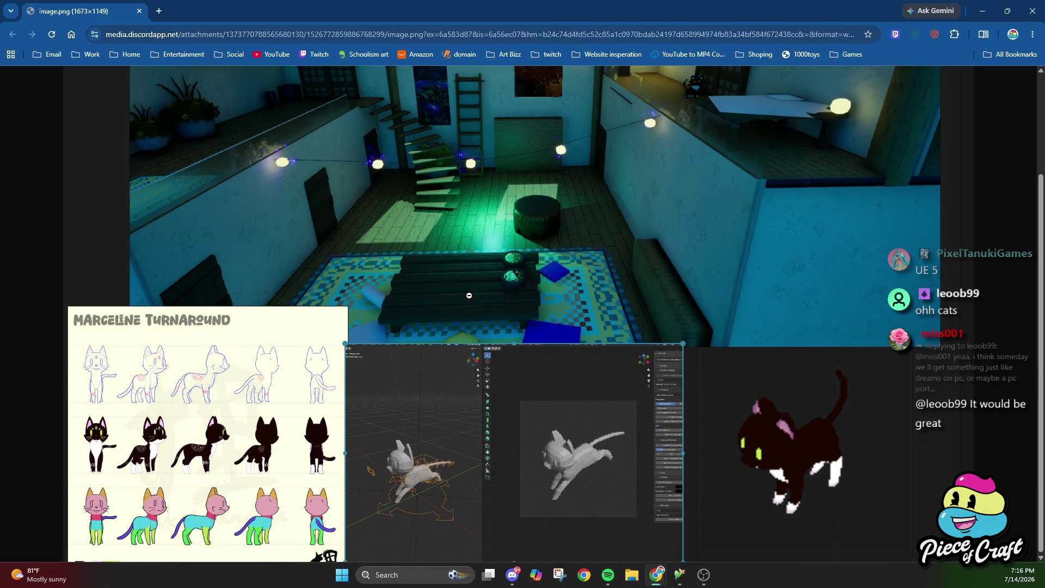
pyautogui.scroll(2, 469, 295)
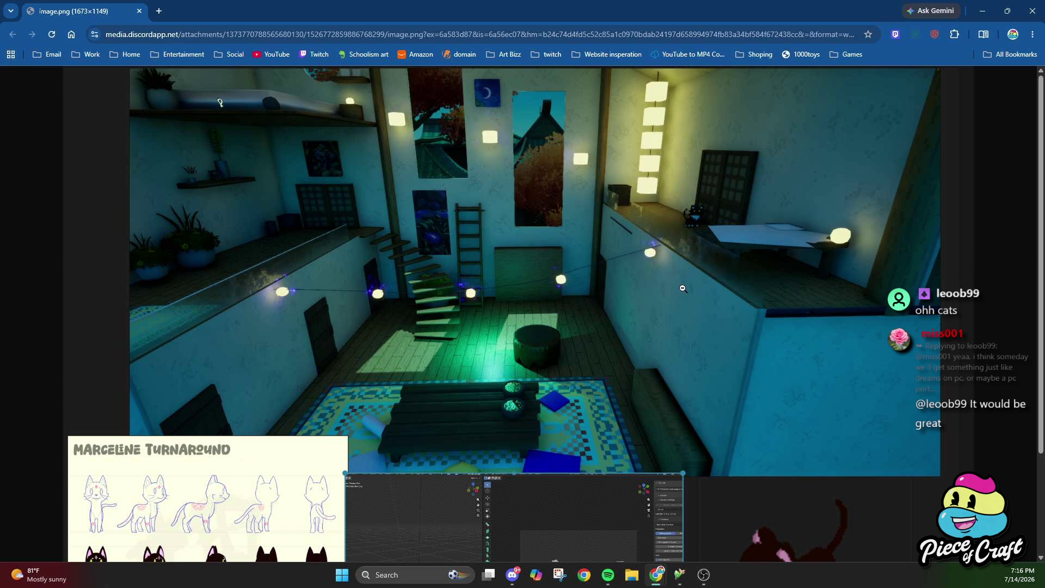
pyautogui.scroll(-2, 698, 289)
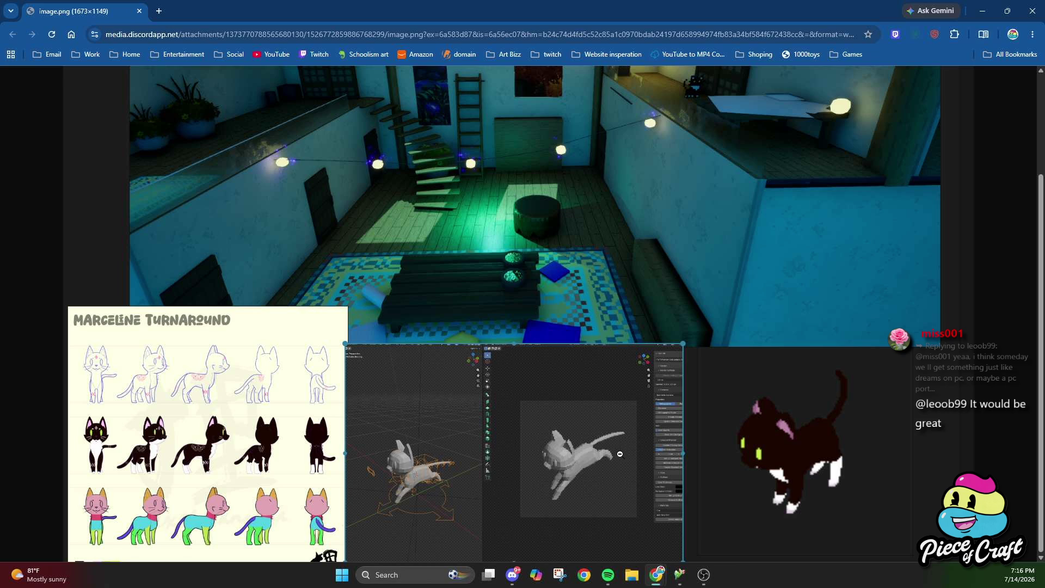
pyautogui.scroll(1, 754, 452)
pyautogui.click(755, 452)
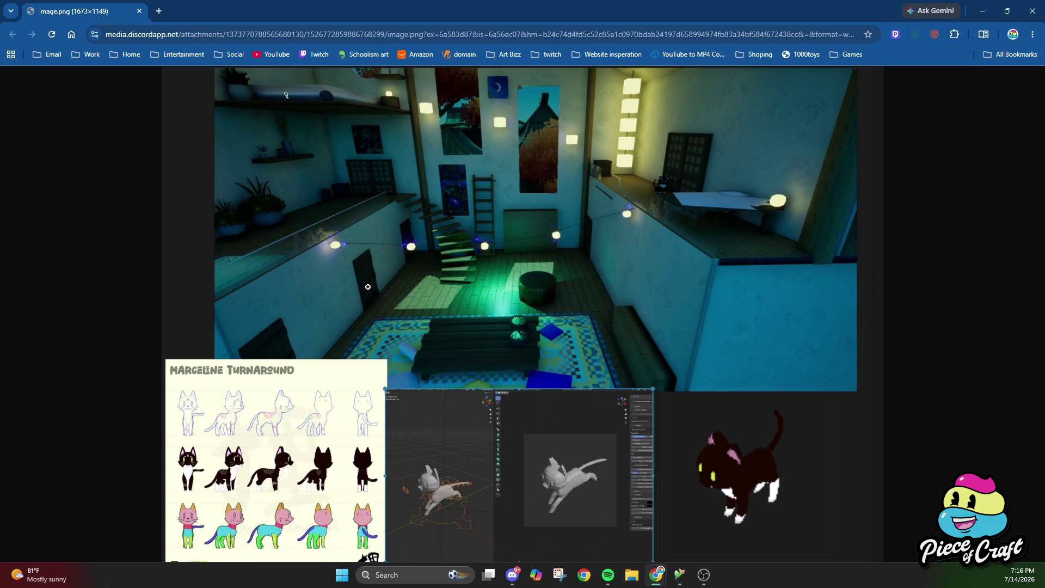
pyautogui.click(368, 287)
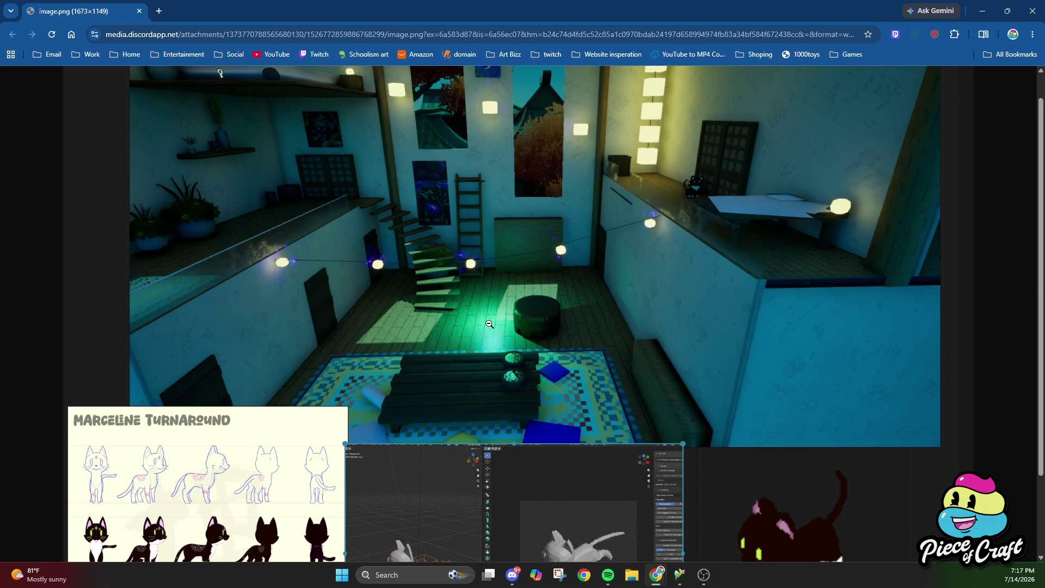
# - Zoom the page to 150%, then return it to 100% and scroll through the render
pyautogui.hotkey('ctrl', '+')
pyautogui.hotkey('ctrl', '+')
pyautogui.hotkey('ctrl', '+')
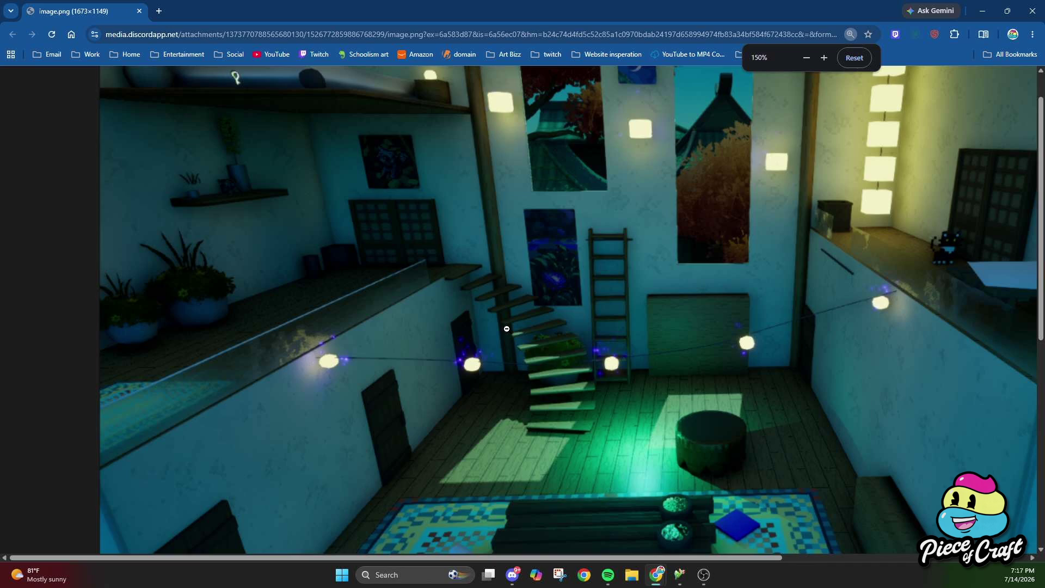
pyautogui.hotkey('ctrl', '-')
pyautogui.hotkey('ctrl', '-')
pyautogui.hotkey('ctrl', '-')
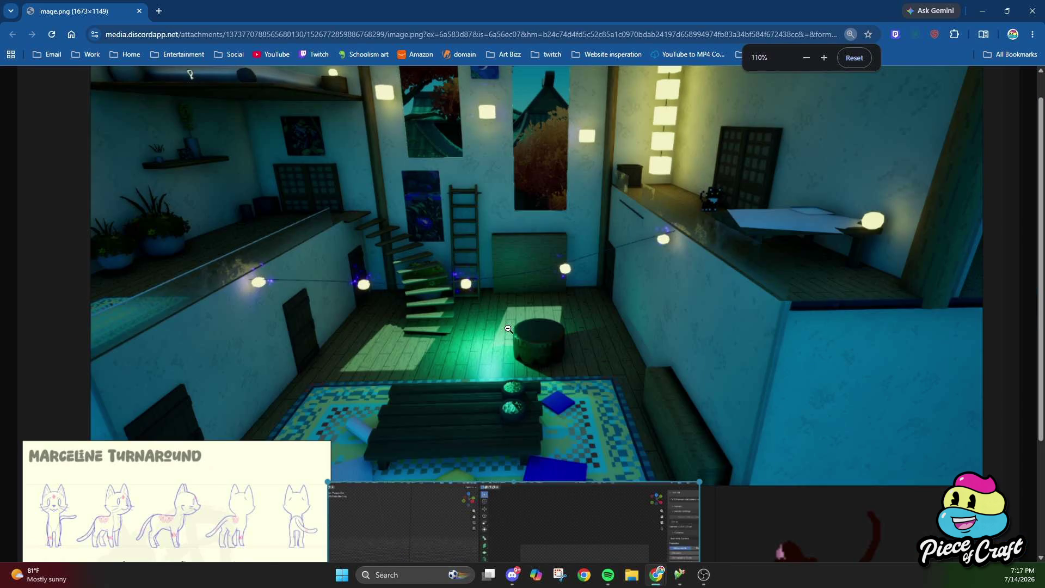
pyautogui.hotkey('ctrl', '+')
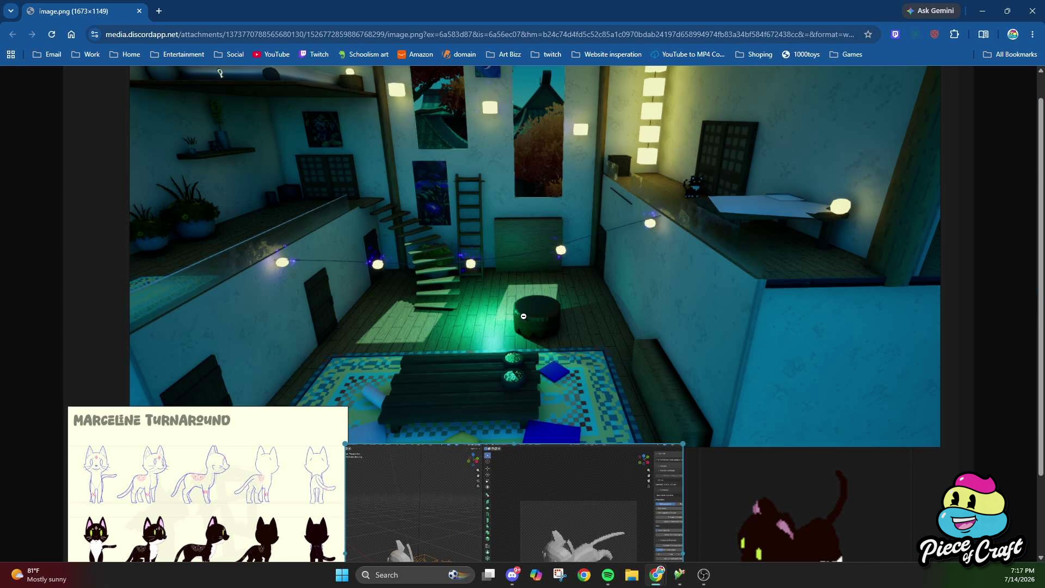
pyautogui.scroll(-2, 521, 316)
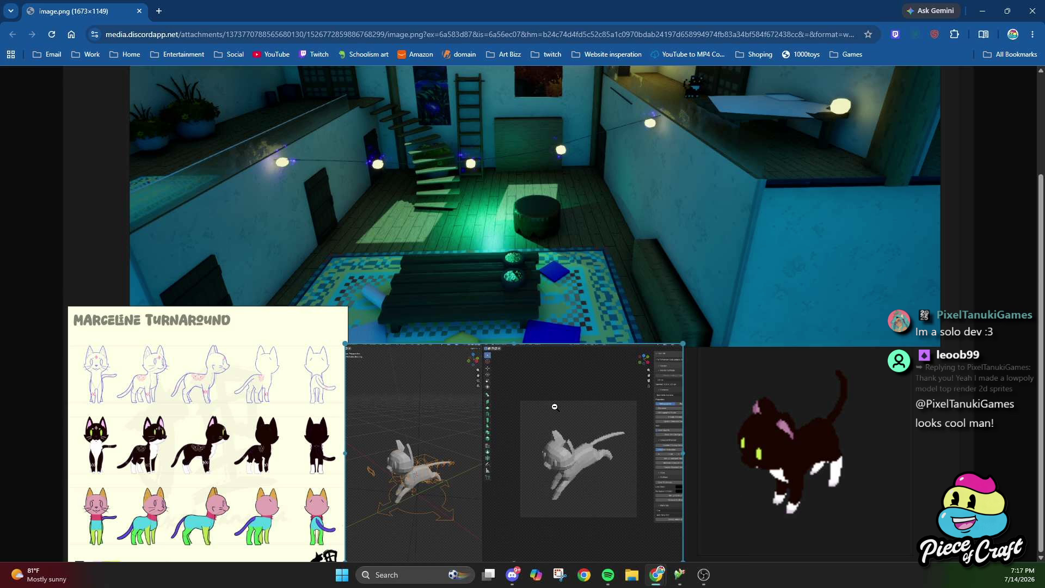
pyautogui.scroll(2, 616, 327)
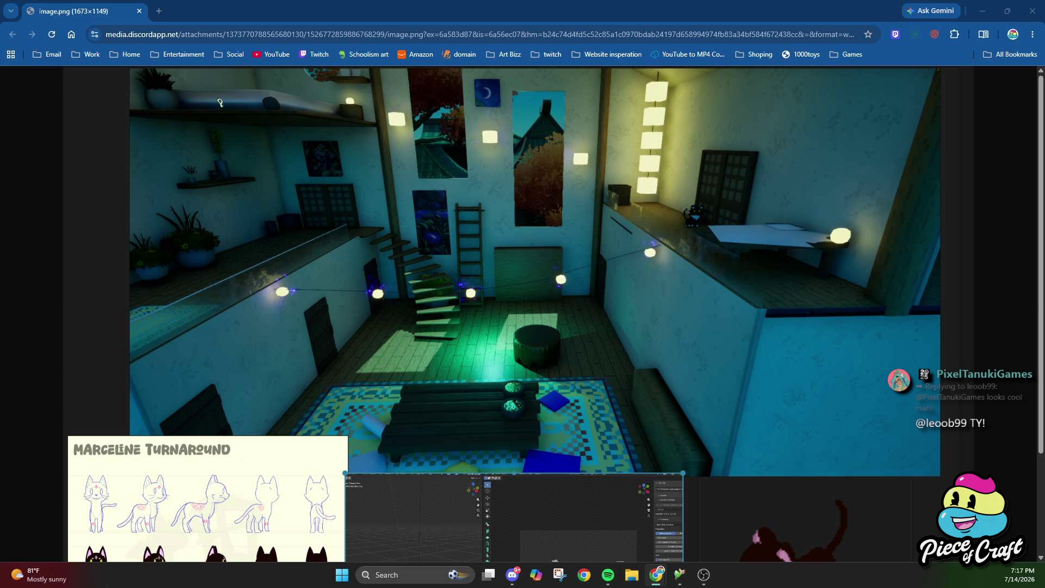
pyautogui.scroll(-2, 599, 229)
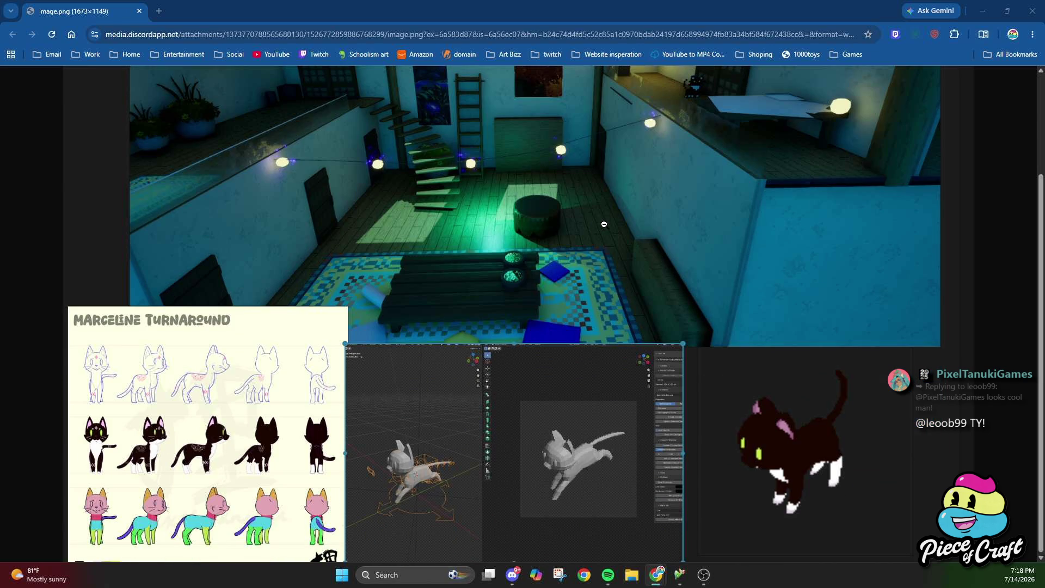
pyautogui.scroll(2, 604, 224)
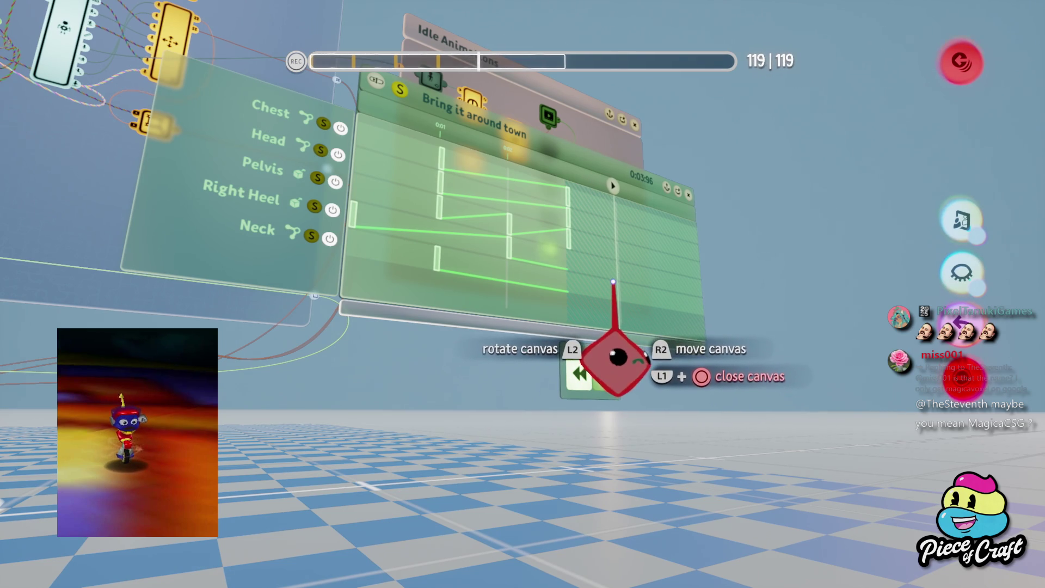
# - Turn to the robot, tilt its grabbed wheel part about 2°, and release it
pyautogui.moveTo(618, 375)
pyautogui.mouseDown()
pyautogui.moveTo(553, 420)
pyautogui.moveTo(450, 443)
pyautogui.moveTo(427, 459)
pyautogui.moveTo(452, 474)
pyautogui.mouseUp()
pyautogui.moveTo(444, 373)
pyautogui.mouseDown()
pyautogui.moveTo(423, 341)
pyautogui.moveTo(426, 353)
pyautogui.moveTo(354, 409)
pyautogui.moveTo(456, 274)
pyautogui.moveTo(467, 431)
pyautogui.moveTo(497, 385)
pyautogui.moveTo(493, 337)
pyautogui.moveTo(485, 345)
pyautogui.moveTo(506, 349)
pyautogui.mouseUp()
pyautogui.moveTo(500, 423); pyautogui.dragTo(499, 423)
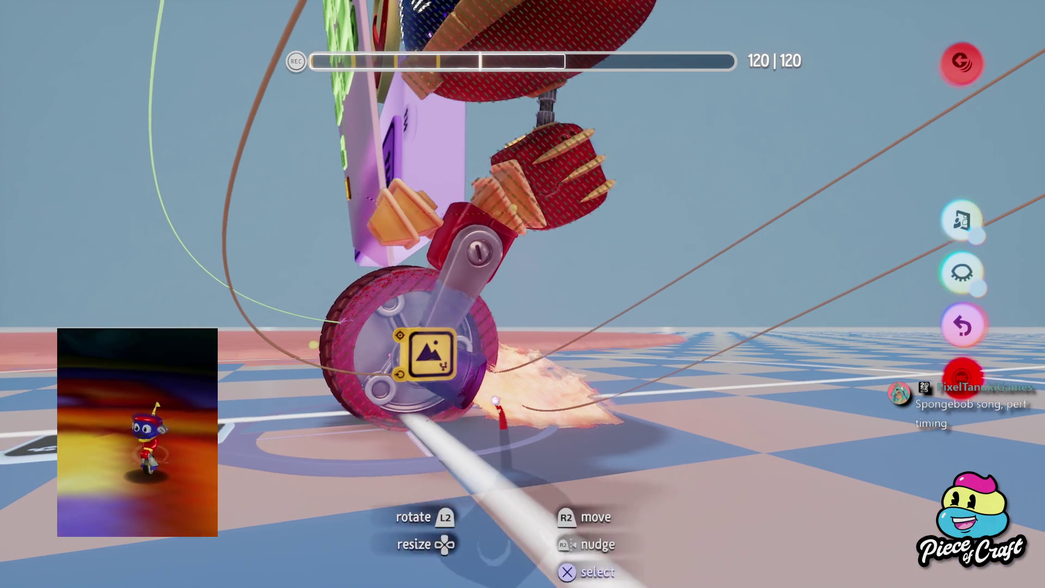
pyautogui.scroll(-3, 486, 415)
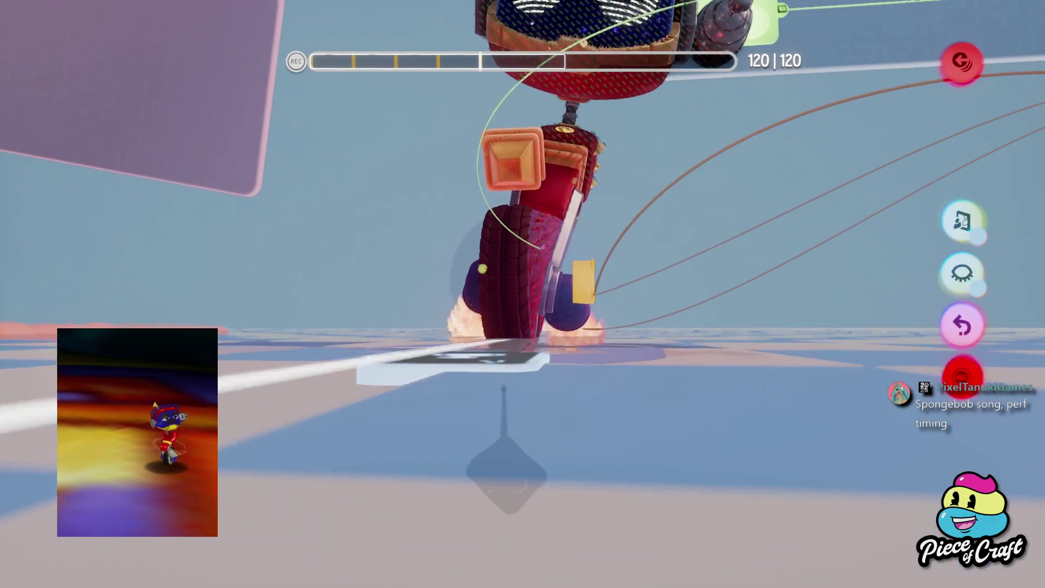
pyautogui.scroll(3, 486, 416)
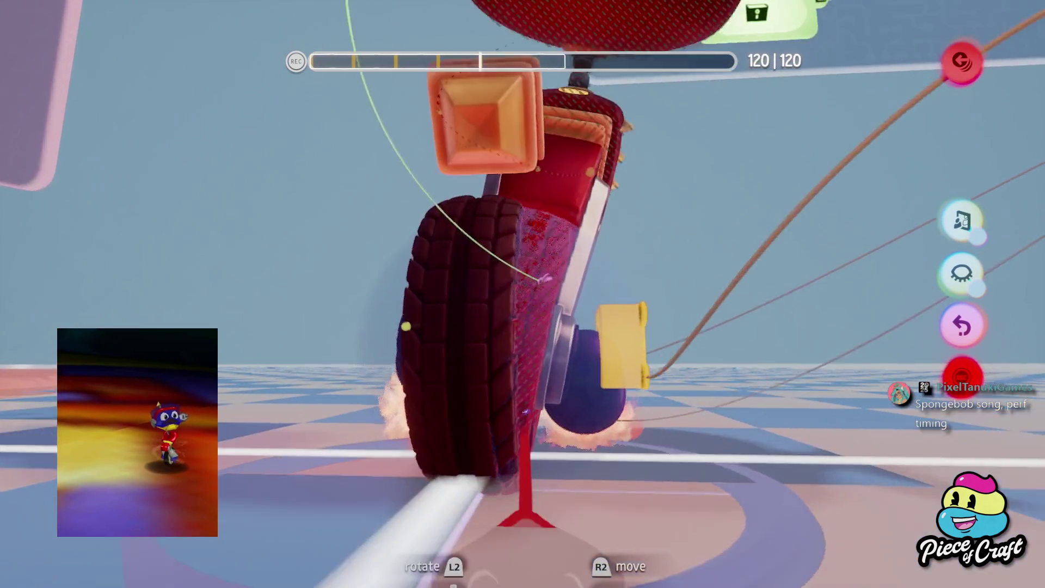
pyautogui.scroll(-3, 525, 412)
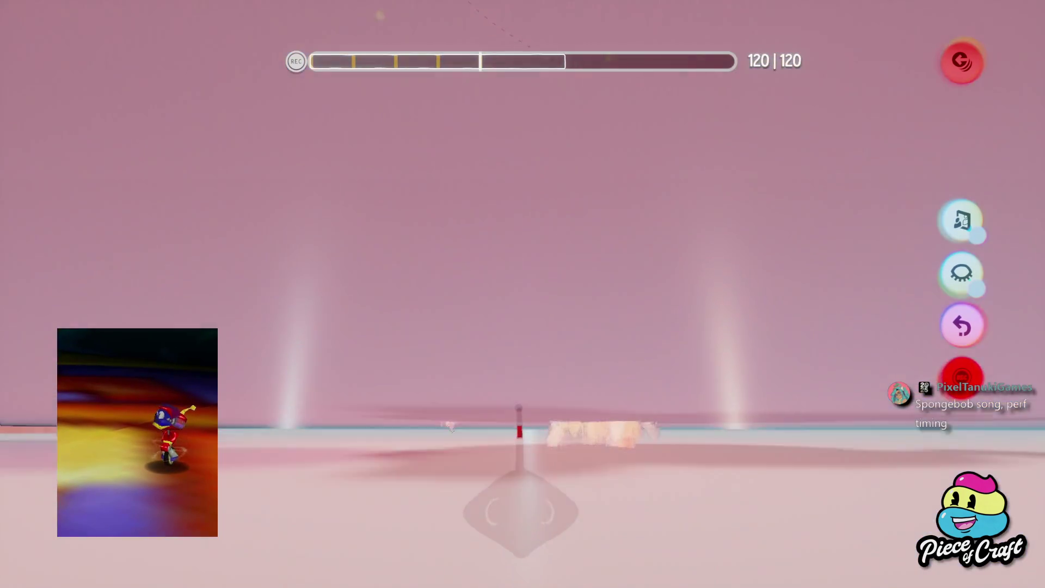
pyautogui.scroll(3, 523, 393)
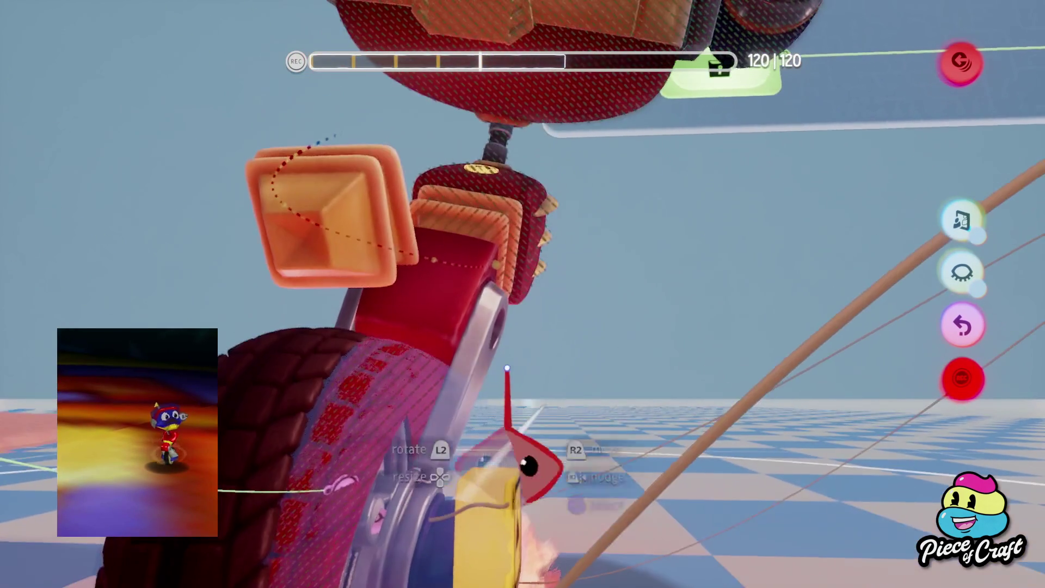
pyautogui.scroll(-5, 516, 238)
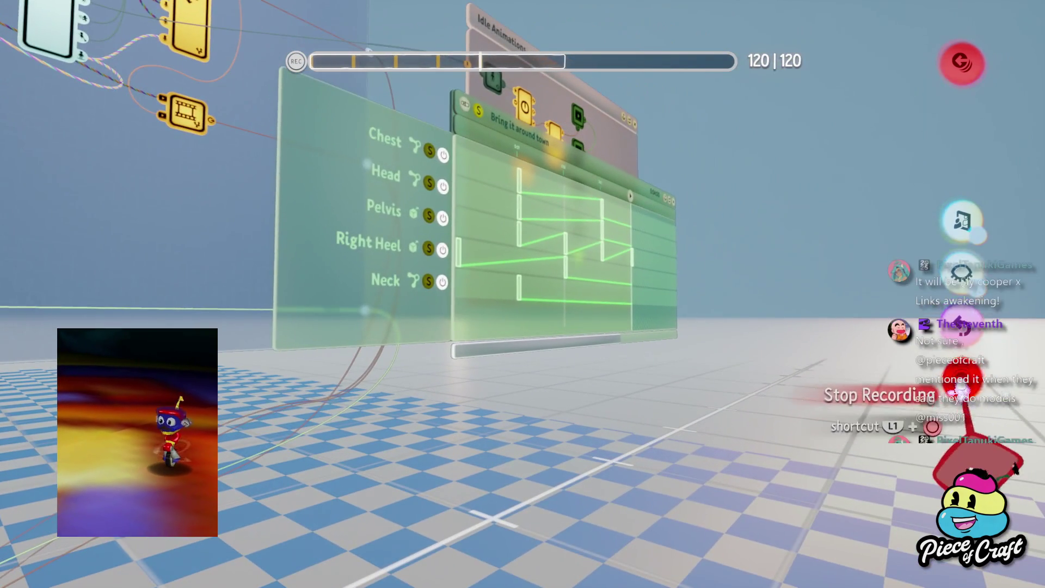
pyautogui.click(961, 381)
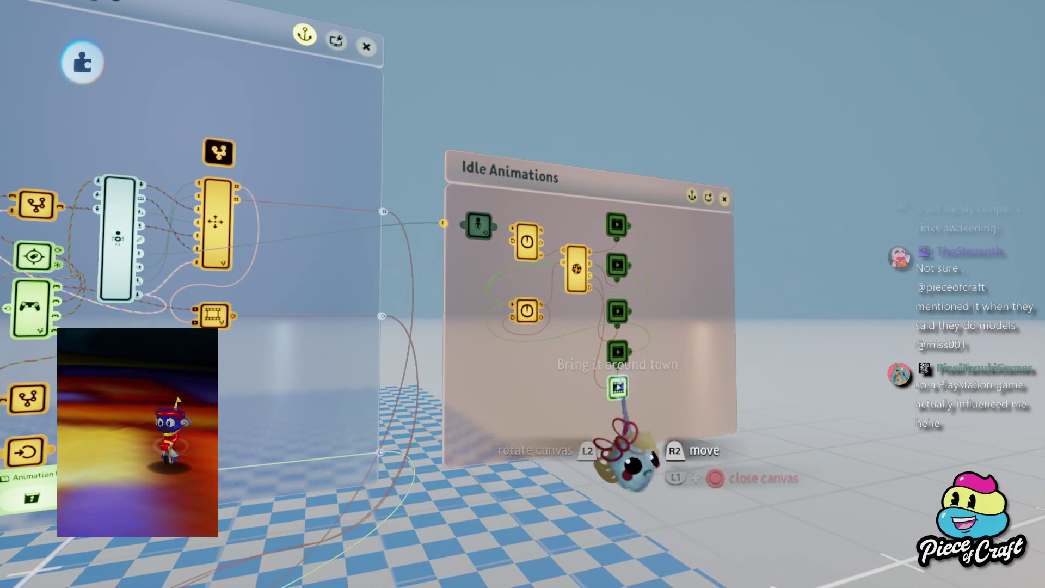
# - Inspect the Bring it around town and Dance in place clip settings in the Idle Animations logic
pyautogui.click(615, 385)
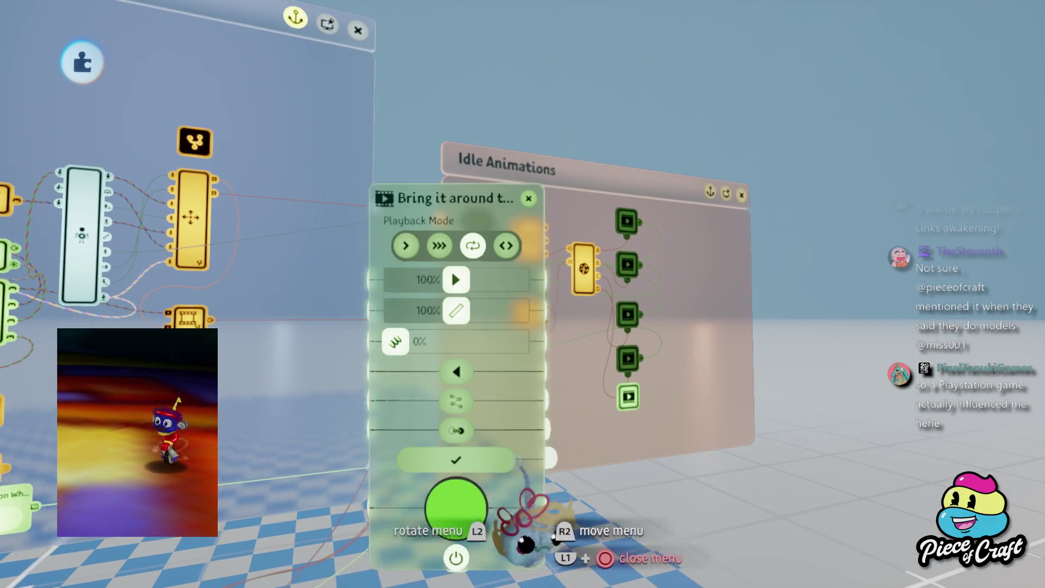
pyautogui.moveTo(566, 453)
pyautogui.mouseDown()
pyautogui.moveTo(602, 497)
pyautogui.moveTo(635, 446)
pyautogui.mouseUp()
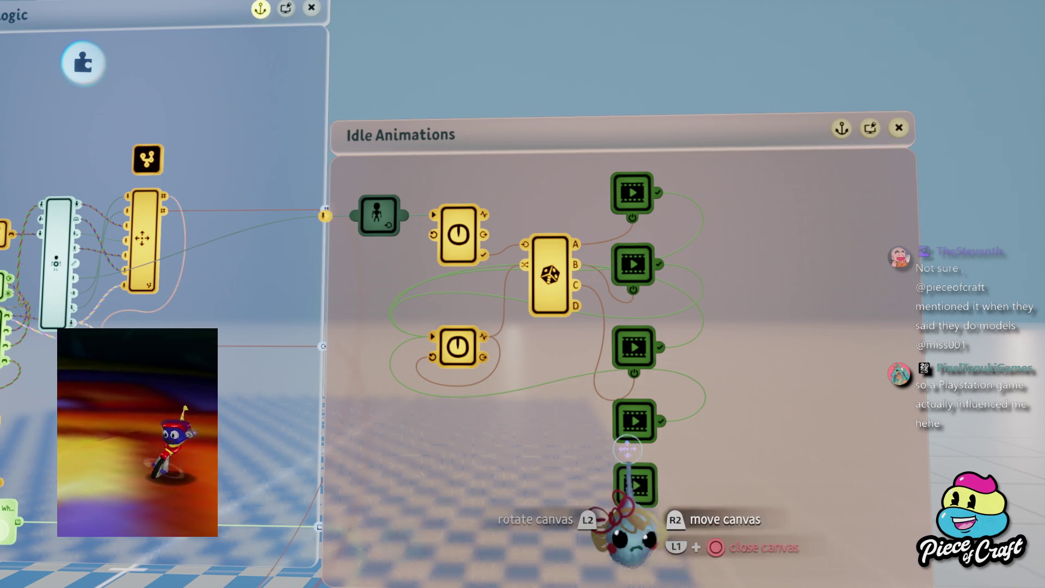
pyautogui.moveTo(504, 581); pyautogui.dragTo(488, 567)
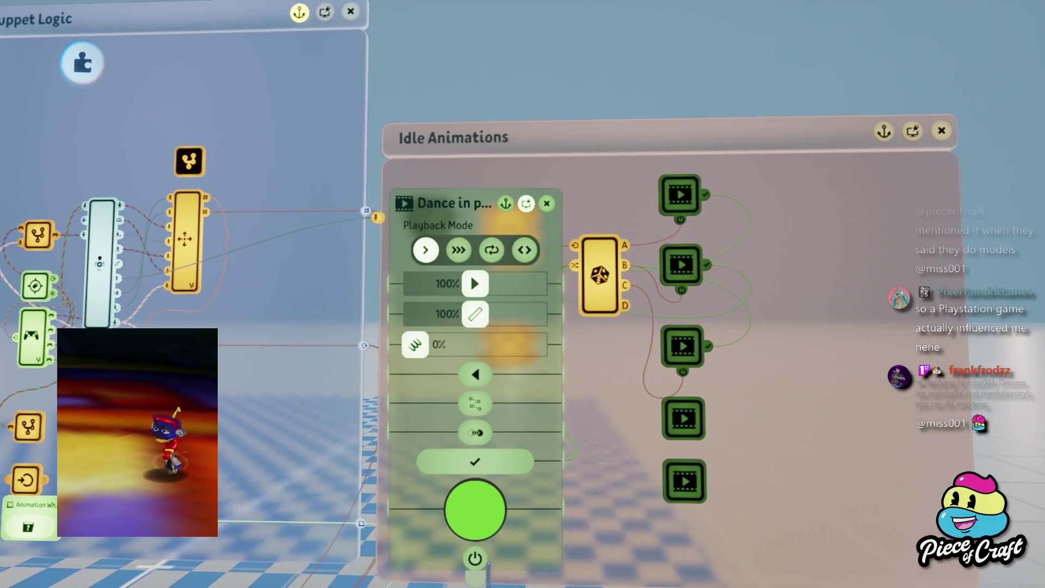
pyautogui.press('Escape')
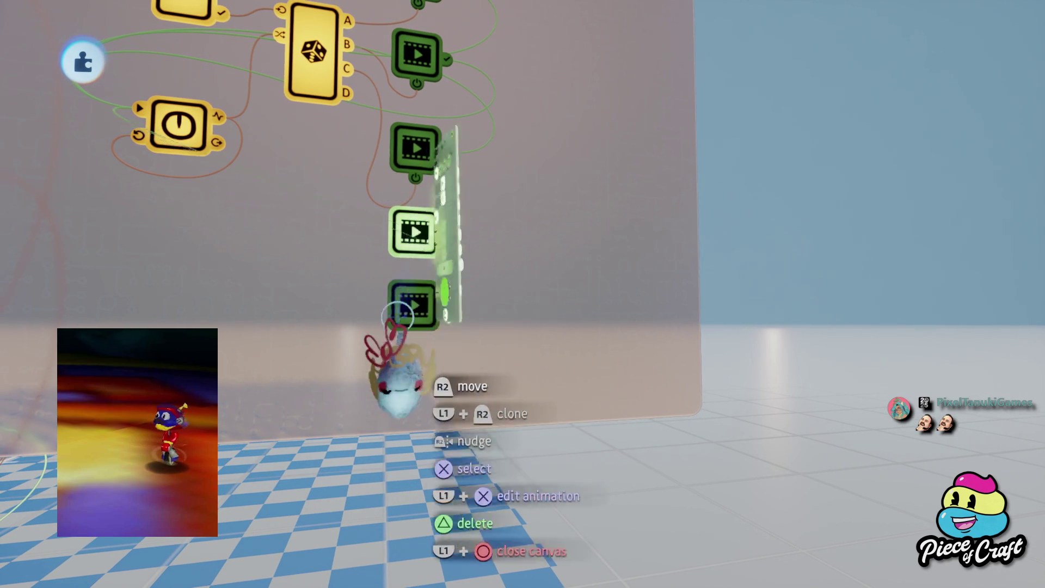
pyautogui.click(403, 305)
pyautogui.press('Escape')
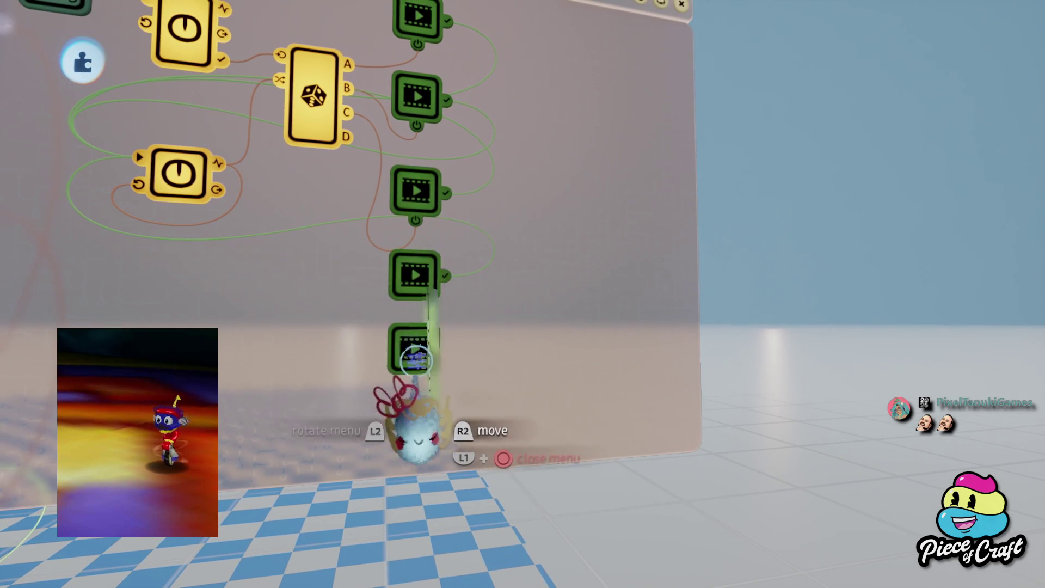
pyautogui.click(412, 347)
pyautogui.moveTo(420, 560)
pyautogui.mouseDown()
pyautogui.moveTo(519, 444)
pyautogui.moveTo(713, 397)
pyautogui.moveTo(1032, 506)
pyautogui.mouseUp()
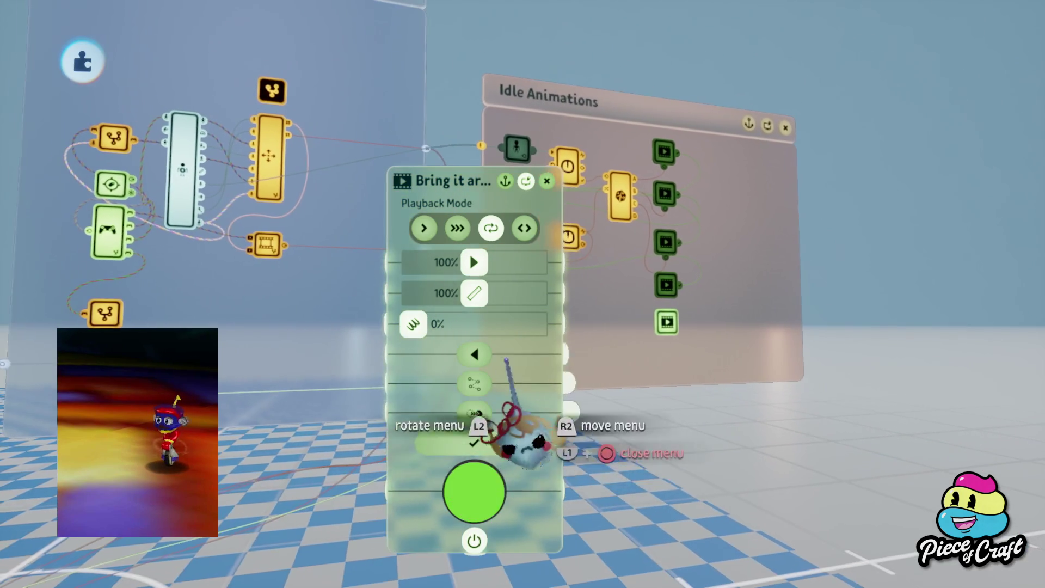
pyautogui.click(474, 442)
# - Return to the Idle Animations canvas and bring back the creation timeline at frame 60
pyautogui.moveTo(431, 479)
pyautogui.mouseDown()
pyautogui.moveTo(315, 457)
pyautogui.moveTo(439, 427)
pyautogui.moveTo(583, 368)
pyautogui.moveTo(626, 327)
pyautogui.moveTo(645, 343)
pyautogui.mouseUp()
pyautogui.moveTo(635, 265)
pyautogui.mouseDown()
pyautogui.moveTo(520, 310)
pyautogui.moveTo(554, 305)
pyautogui.mouseUp()
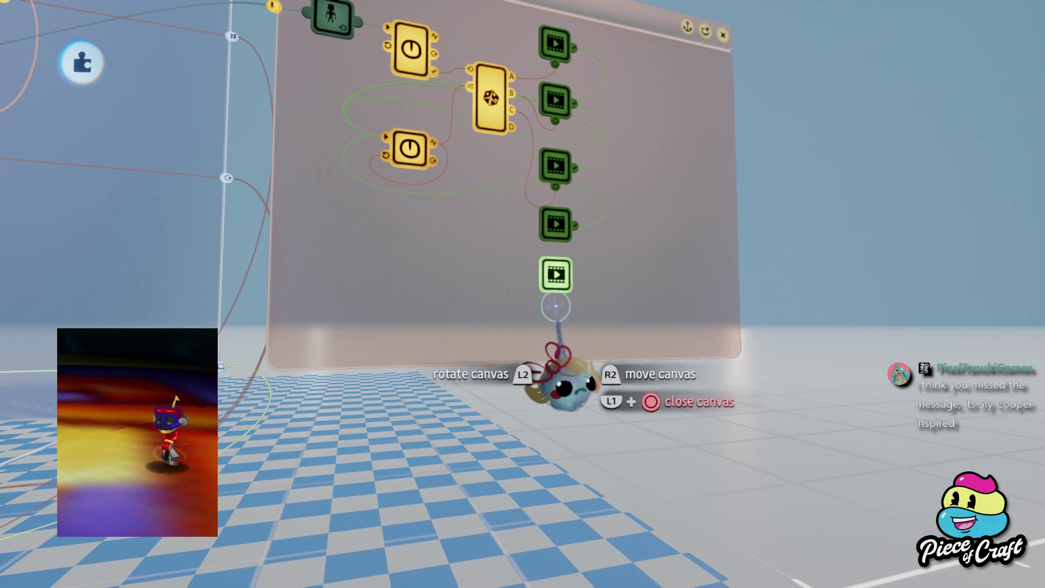
pyautogui.press('Escape')
pyautogui.moveTo(559, 361)
pyautogui.mouseDown()
pyautogui.moveTo(490, 408)
pyautogui.moveTo(381, 539)
pyautogui.mouseUp()
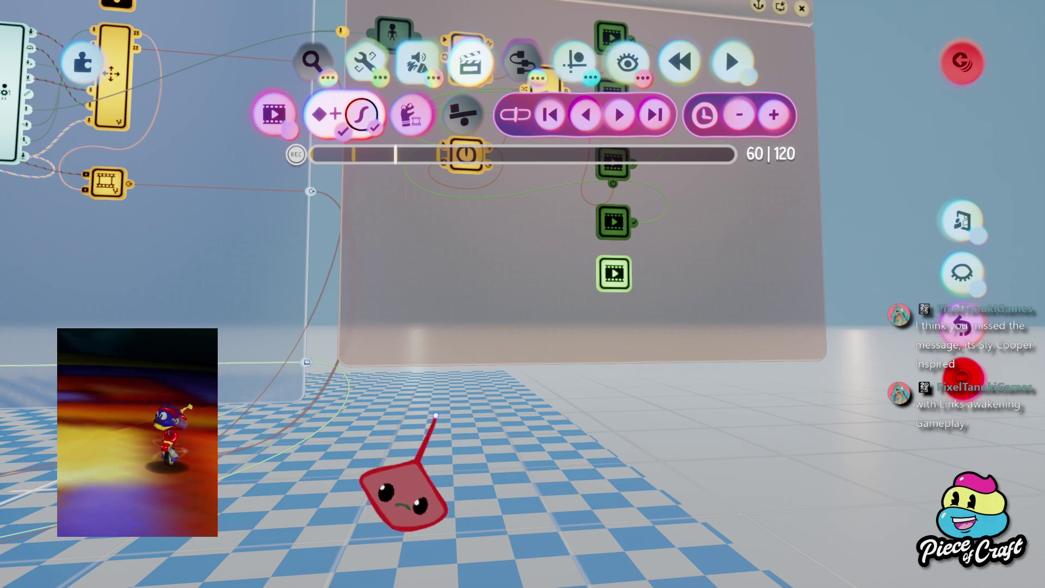
# - Step the playhead to frame 90 and open the Bring it around town keyframe editor
pyautogui.press('Right')
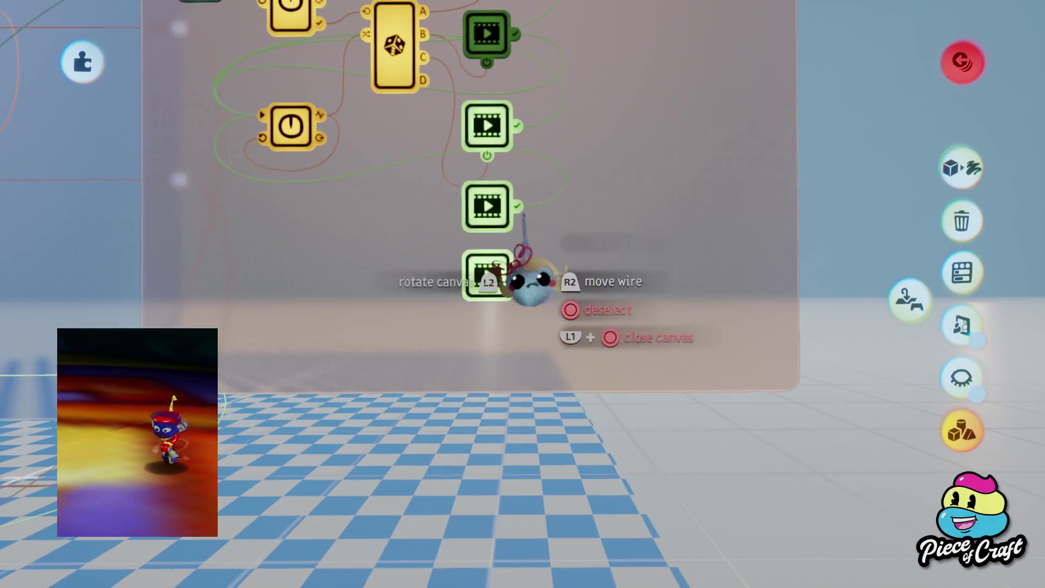
pyautogui.click(487, 267)
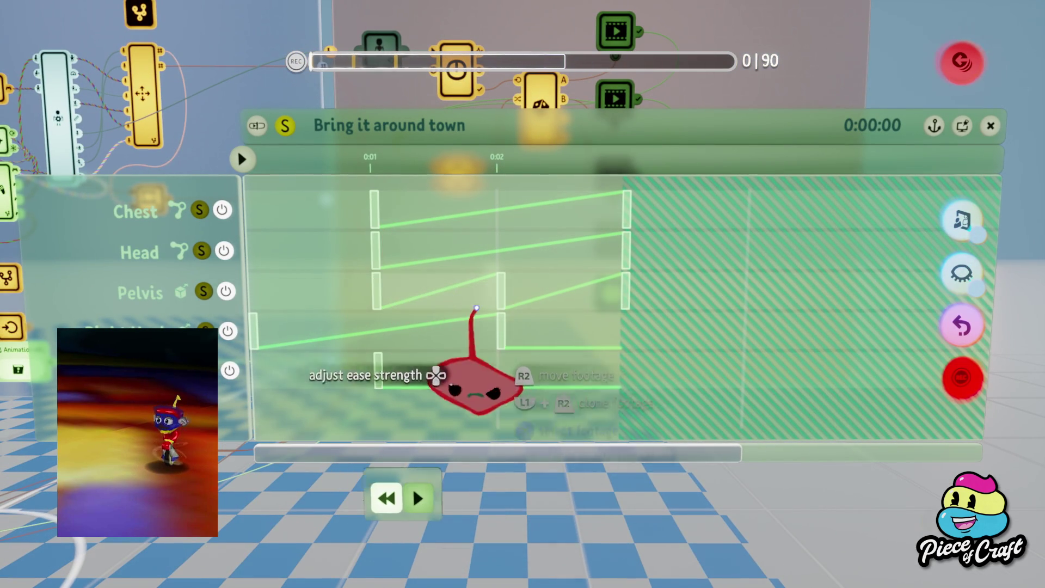
# - Drag the Pelvis keyframe later and trim after the last keyframe, making the clip 121 frames
pyautogui.click(500, 280)
pyautogui.moveTo(516, 298); pyautogui.dragTo(539, 306)
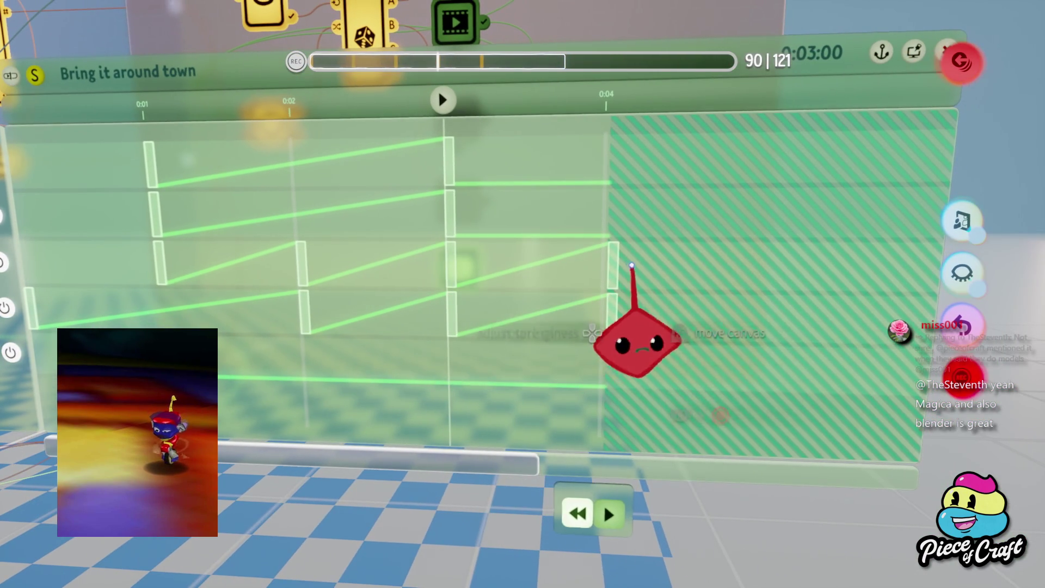
pyautogui.click(616, 269)
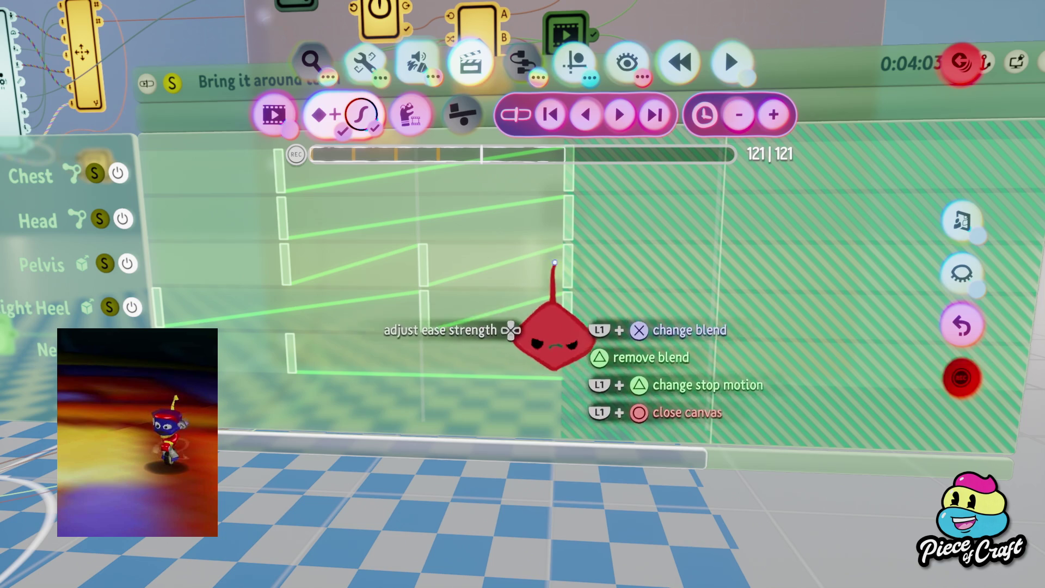
# - Trim the clip to 120 frames and orbit the camera around the robot puppet
pyautogui.moveTo(504, 397)
pyautogui.mouseDown()
pyautogui.moveTo(467, 397)
pyautogui.moveTo(484, 354)
pyautogui.mouseUp()
pyautogui.moveTo(487, 424)
pyautogui.mouseDown()
pyautogui.moveTo(479, 381)
pyautogui.moveTo(507, 435)
pyautogui.moveTo(429, 479)
pyautogui.moveTo(397, 444)
pyautogui.moveTo(490, 392)
pyautogui.moveTo(512, 414)
pyautogui.mouseUp()
pyautogui.moveTo(506, 273)
pyautogui.mouseDown()
pyautogui.moveTo(508, 305)
pyautogui.moveTo(509, 217)
pyautogui.moveTo(490, 283)
pyautogui.moveTo(506, 305)
pyautogui.moveTo(516, 270)
pyautogui.moveTo(497, 350)
pyautogui.moveTo(482, 345)
pyautogui.moveTo(514, 350)
pyautogui.moveTo(539, 331)
pyautogui.moveTo(548, 355)
pyautogui.moveTo(495, 366)
pyautogui.moveTo(499, 348)
pyautogui.moveTo(511, 381)
pyautogui.moveTo(489, 337)
pyautogui.moveTo(511, 342)
pyautogui.mouseUp()
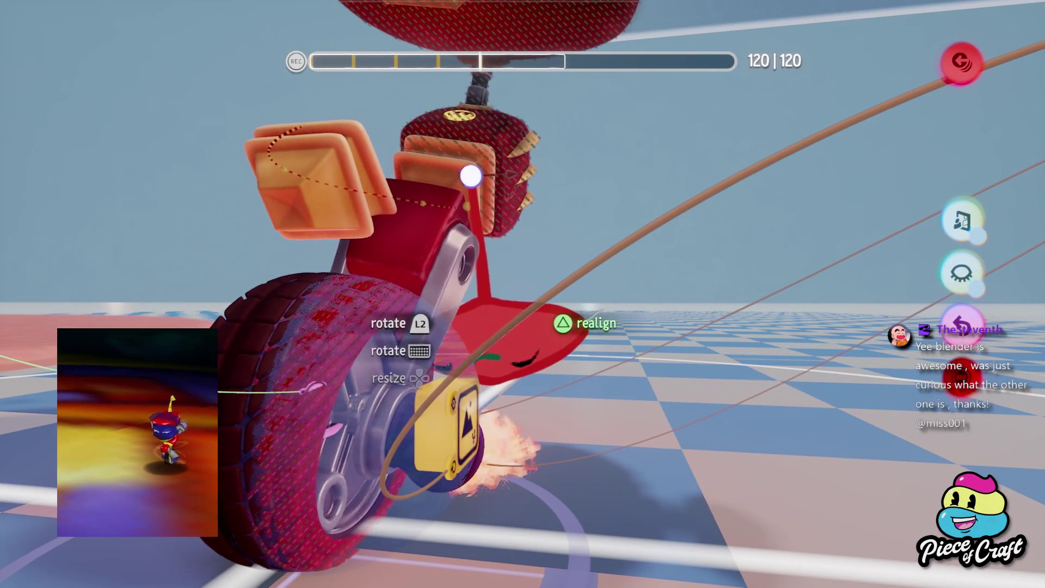
# - Drag the red plate off the robot's wheel hub
pyautogui.moveTo(499, 389)
pyautogui.mouseDown()
pyautogui.moveTo(466, 501)
pyautogui.moveTo(116, 490)
pyautogui.moveTo(16, 180)
pyautogui.mouseUp()
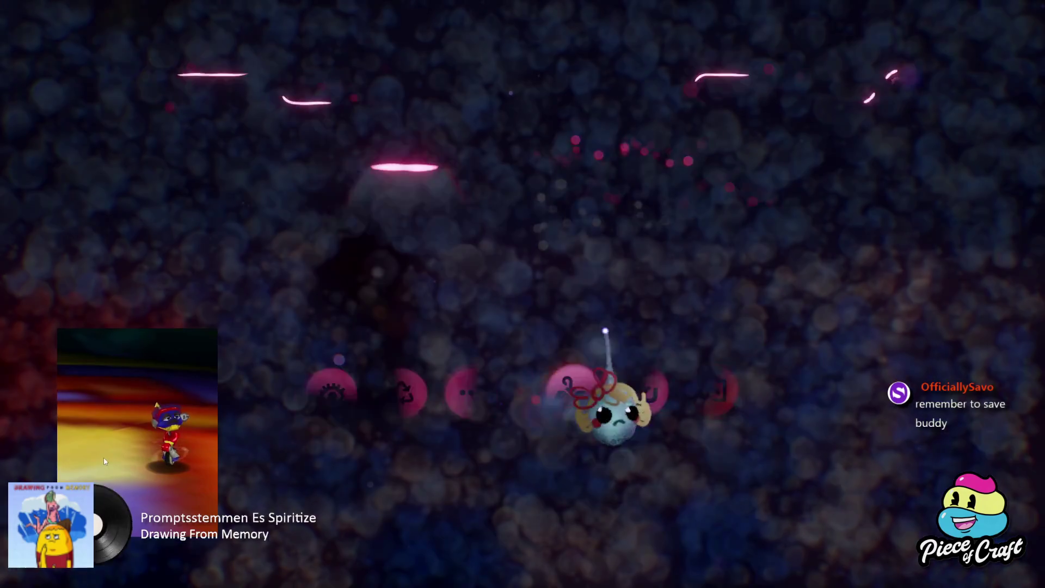
# - Save the robot creation to My Creations from the quick-save menu
pyautogui.click(568, 387)
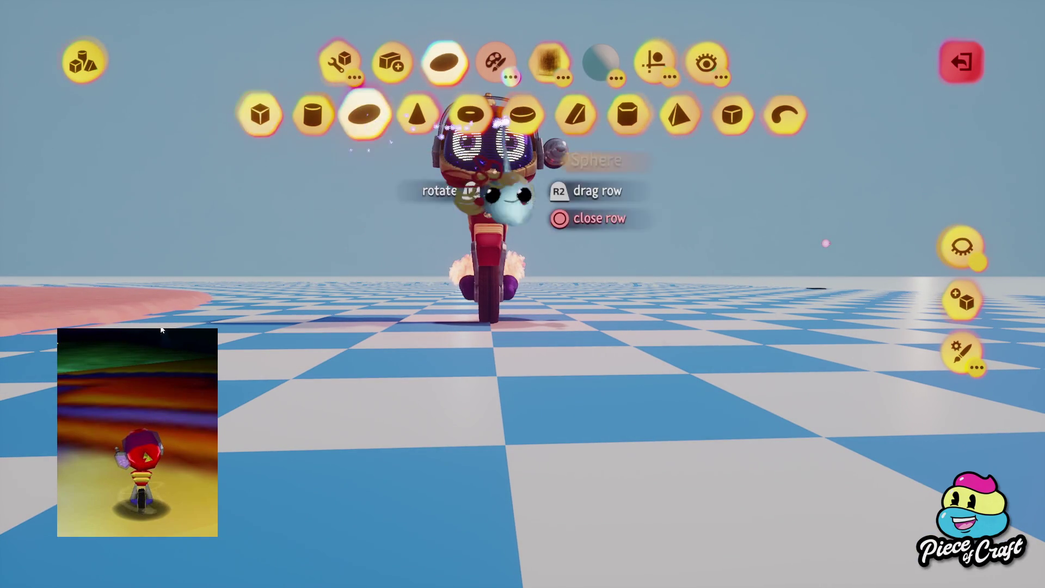
# - Switch from the shape tools to the guide tools
pyautogui.click(656, 63)
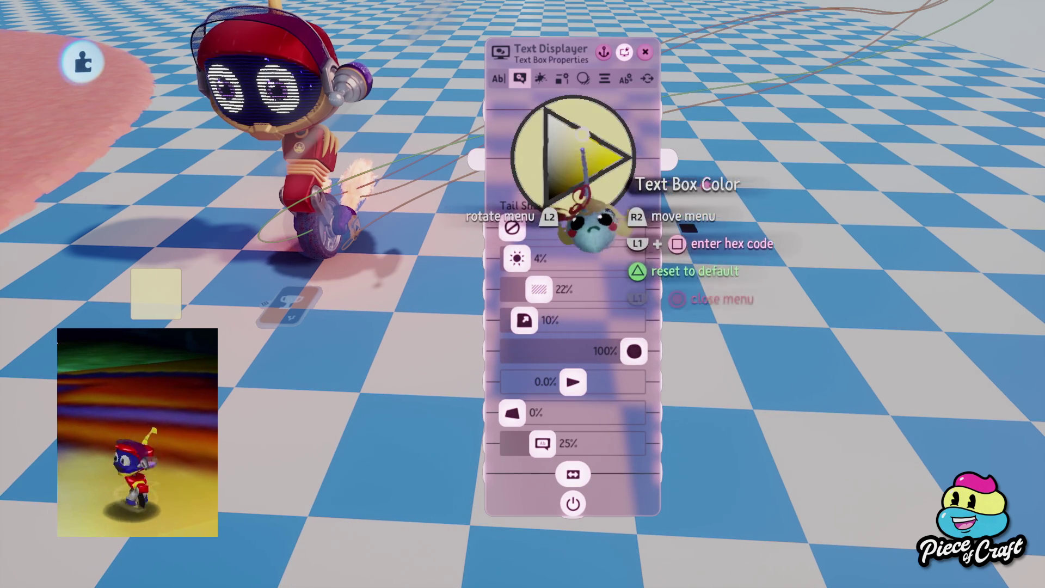
# - Keep the text box yellow, set Tail Shape to None, check border properties, and close the settings
pyautogui.moveTo(600, 145); pyautogui.dragTo(600, 145)
pyautogui.click(511, 227)
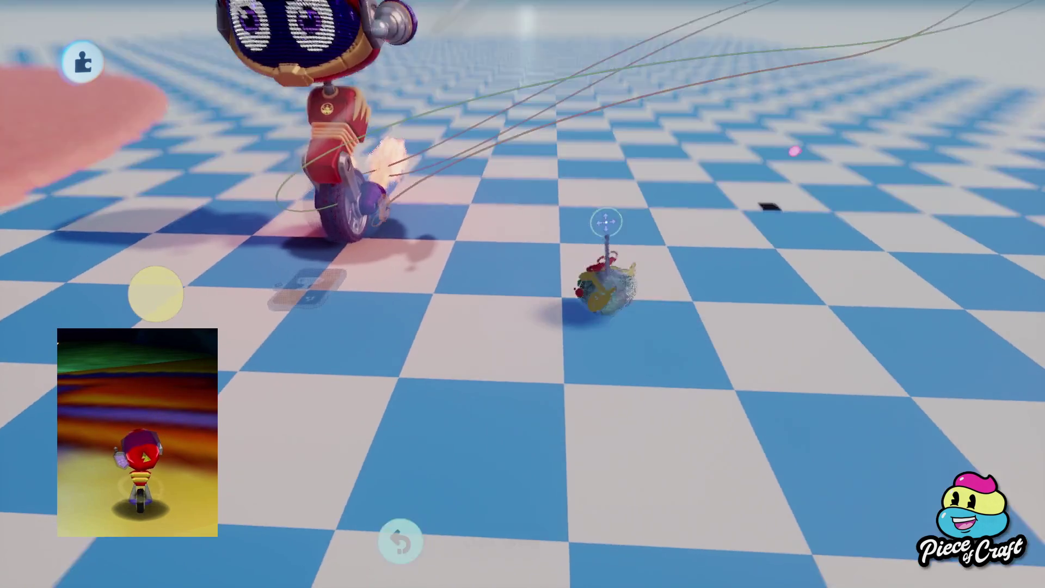
pyautogui.moveTo(609, 158)
pyautogui.press('Right')
pyautogui.press('Right')
pyautogui.press('Right')
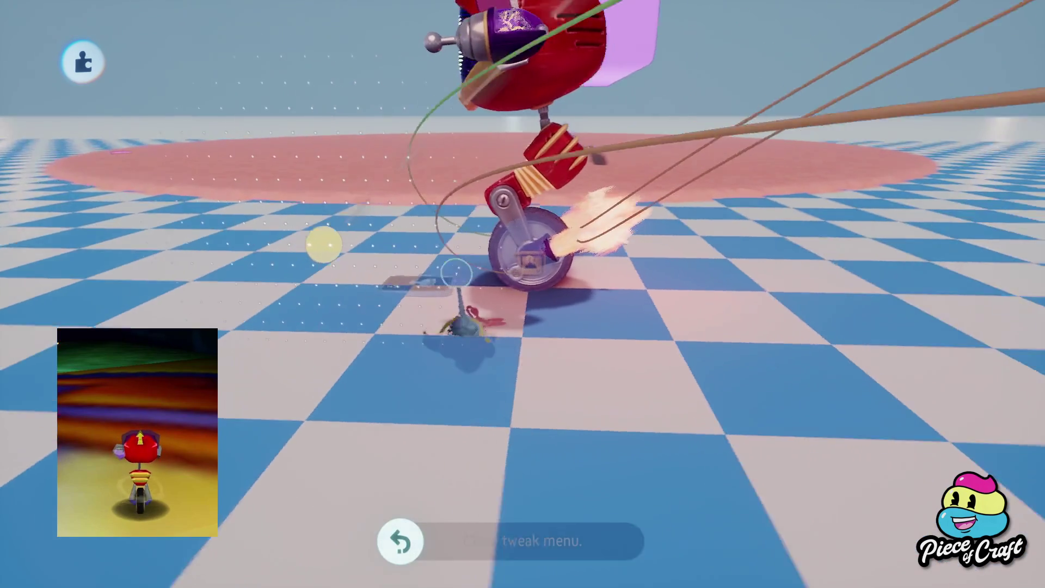
pyautogui.click(433, 327)
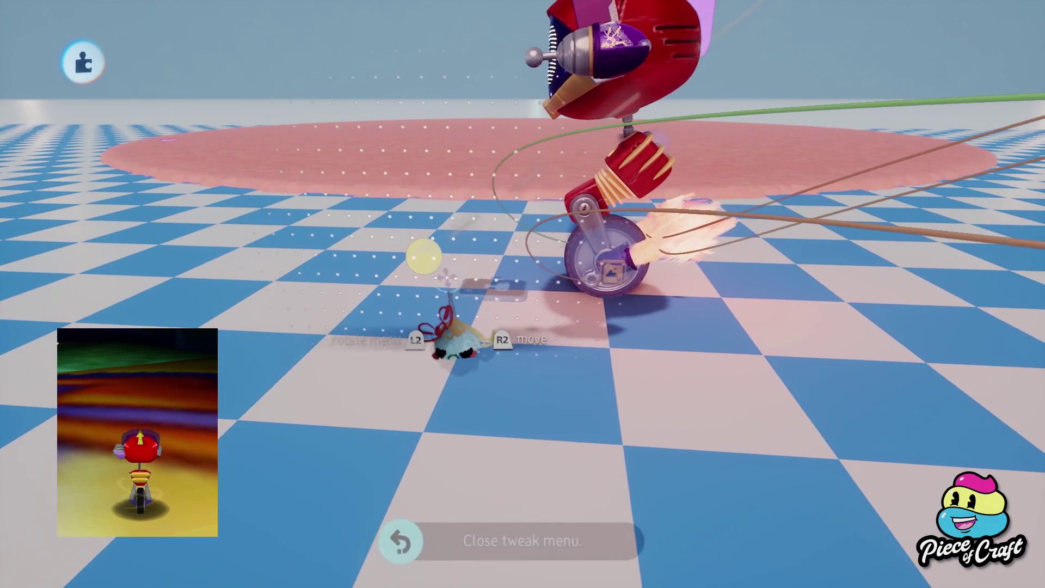
pyautogui.press('Escape')
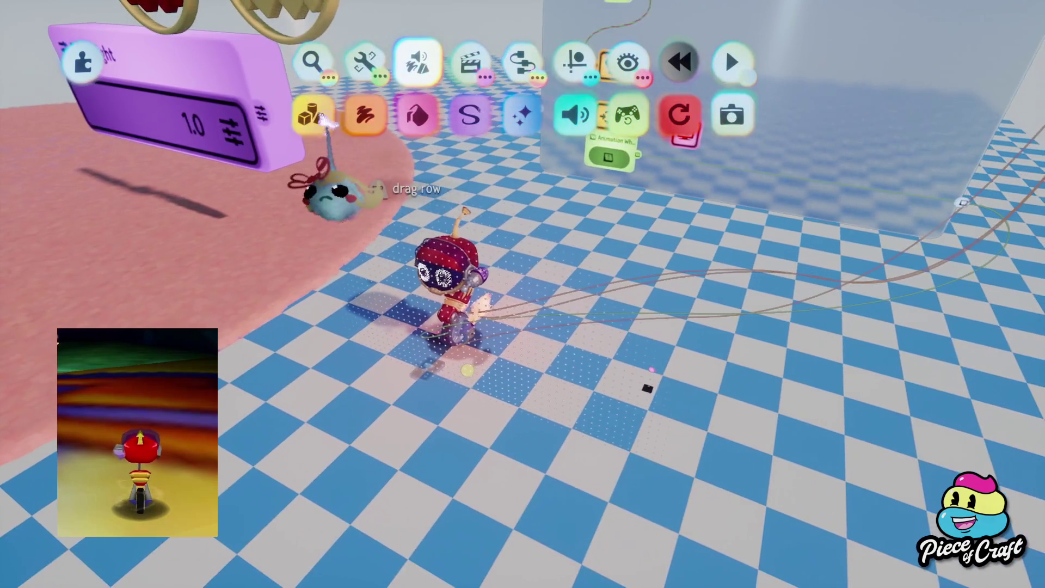
# - Stamp a cylinder shape on the checkerboard floor beside the robot, then leave sculpting
pyautogui.click(381, 188)
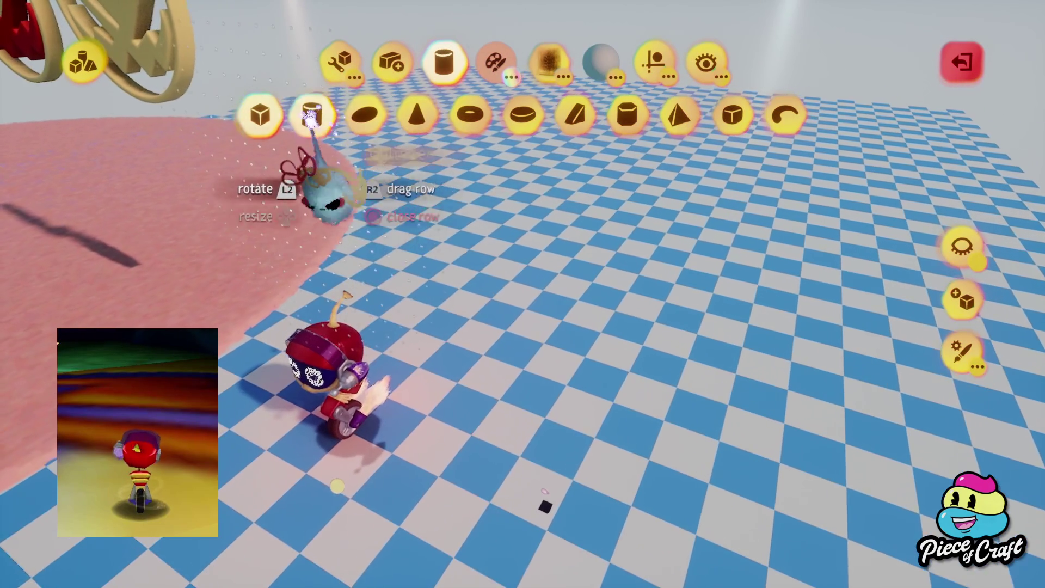
pyautogui.click(313, 114)
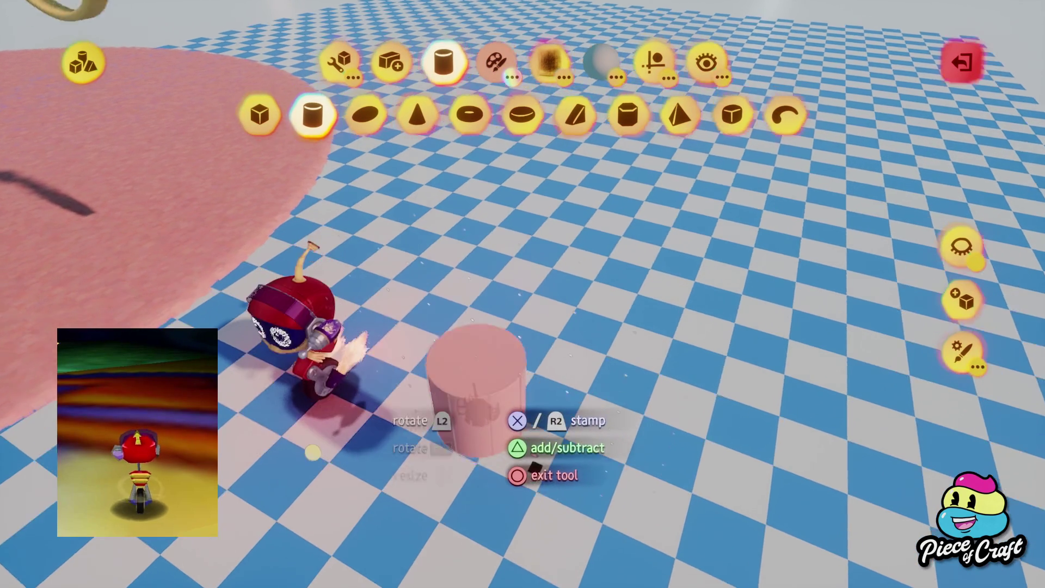
pyautogui.moveTo(311, 448)
pyautogui.mouseDown()
pyautogui.moveTo(248, 430)
pyautogui.moveTo(354, 415)
pyautogui.mouseUp()
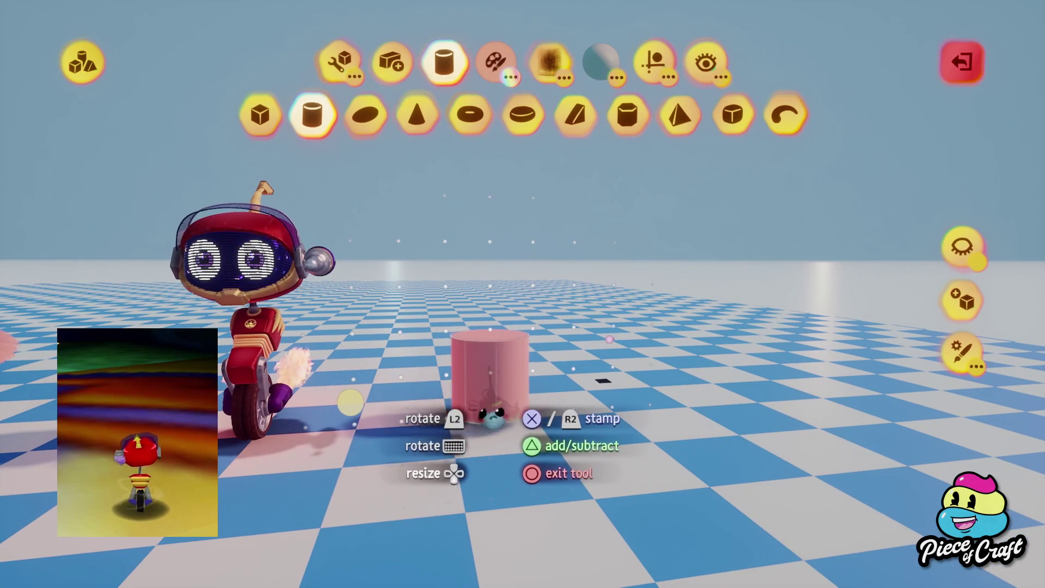
pyautogui.click(492, 411)
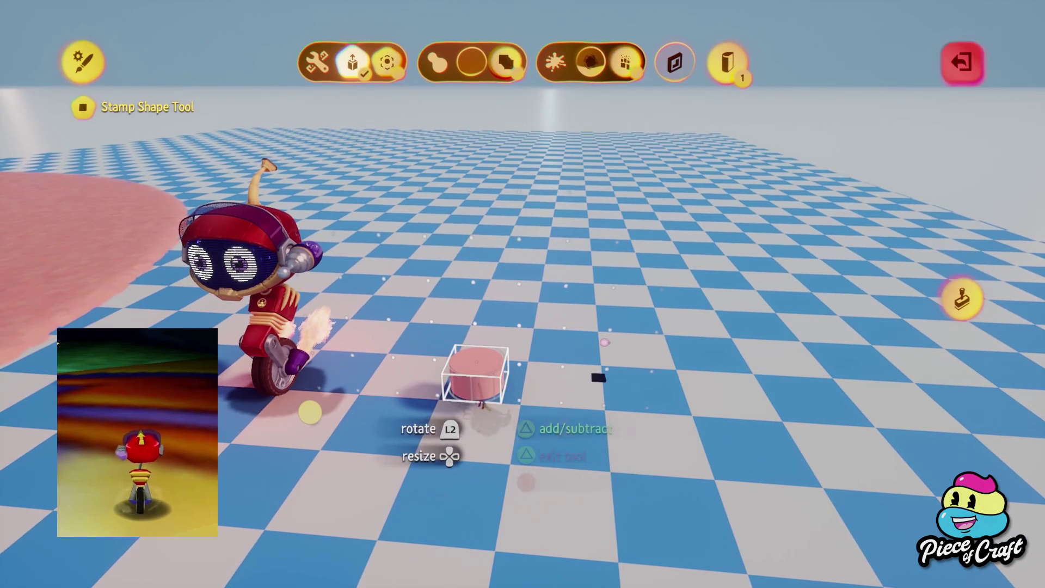
pyautogui.press('Escape')
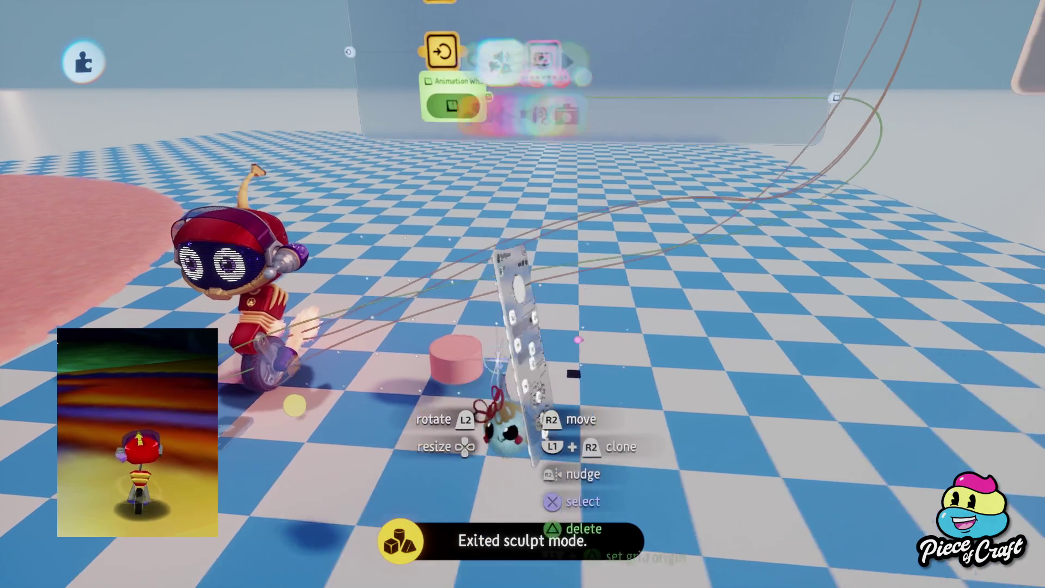
pyautogui.click(550, 413)
pyautogui.press('Escape')
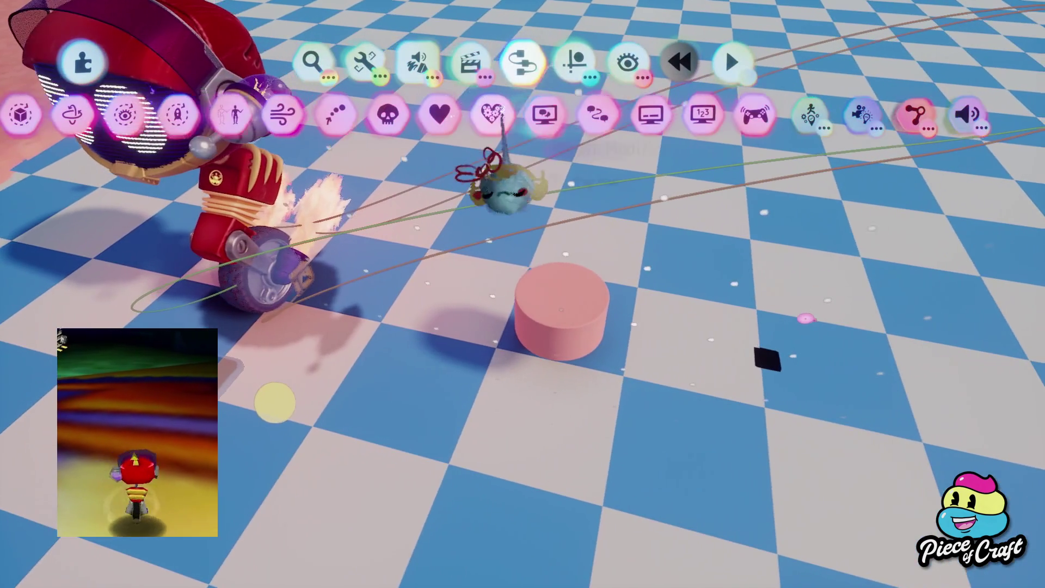
# - Set the carried cylinder down on the floor, then bring up the Logic gadgets
pyautogui.moveTo(504, 188)
pyautogui.mouseDown()
pyautogui.moveTo(545, 196)
pyautogui.moveTo(375, 174)
pyautogui.moveTo(397, 187)
pyautogui.moveTo(479, 187)
pyautogui.mouseUp()
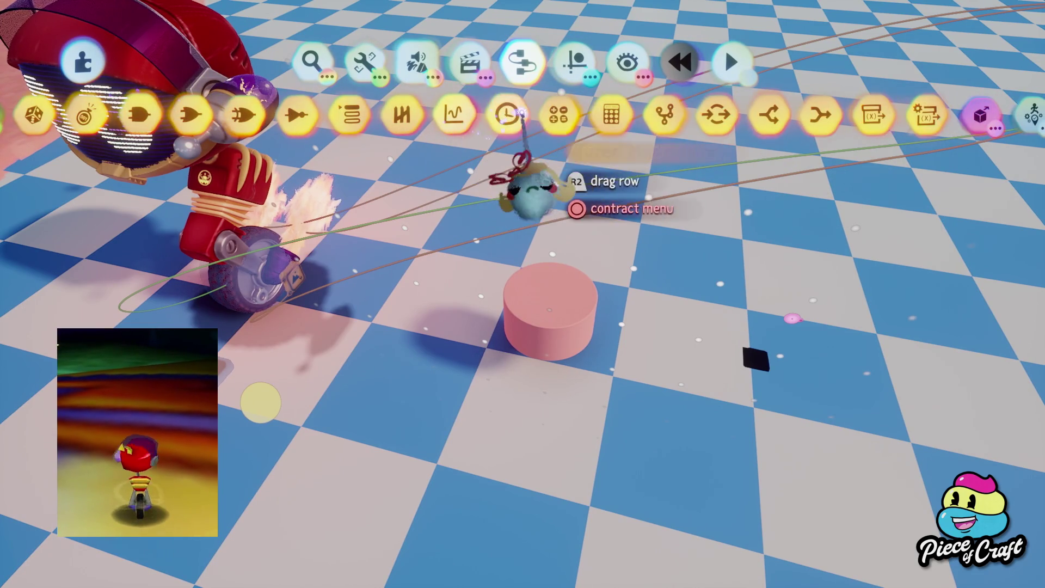
pyautogui.click(670, 112)
pyautogui.moveTo(549, 362)
pyautogui.mouseDown()
pyautogui.moveTo(560, 326)
pyautogui.moveTo(524, 373)
pyautogui.moveTo(532, 494)
pyautogui.moveTo(493, 481)
pyautogui.mouseUp()
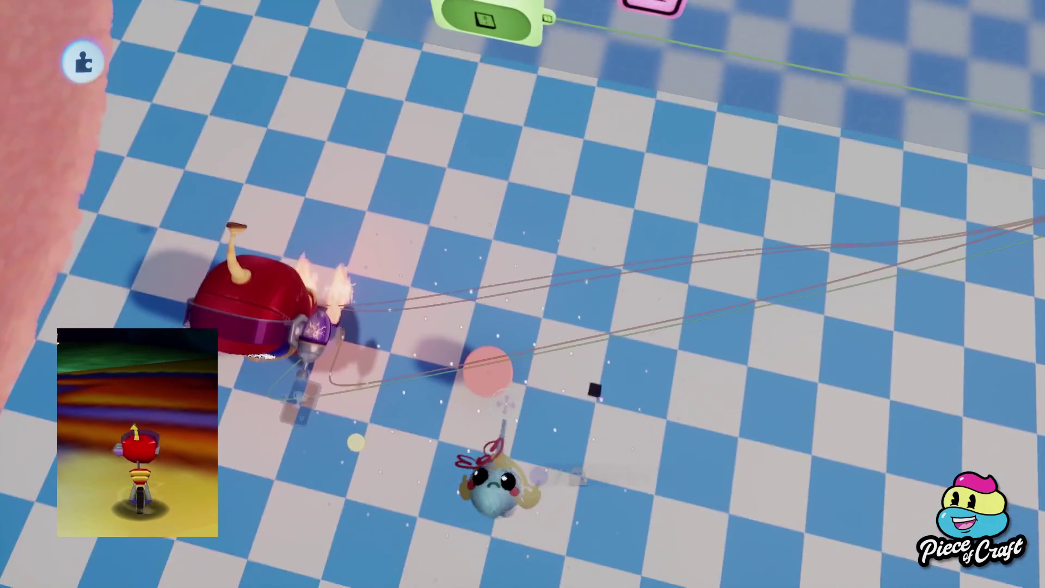
pyautogui.click(493, 446)
pyautogui.press('Escape')
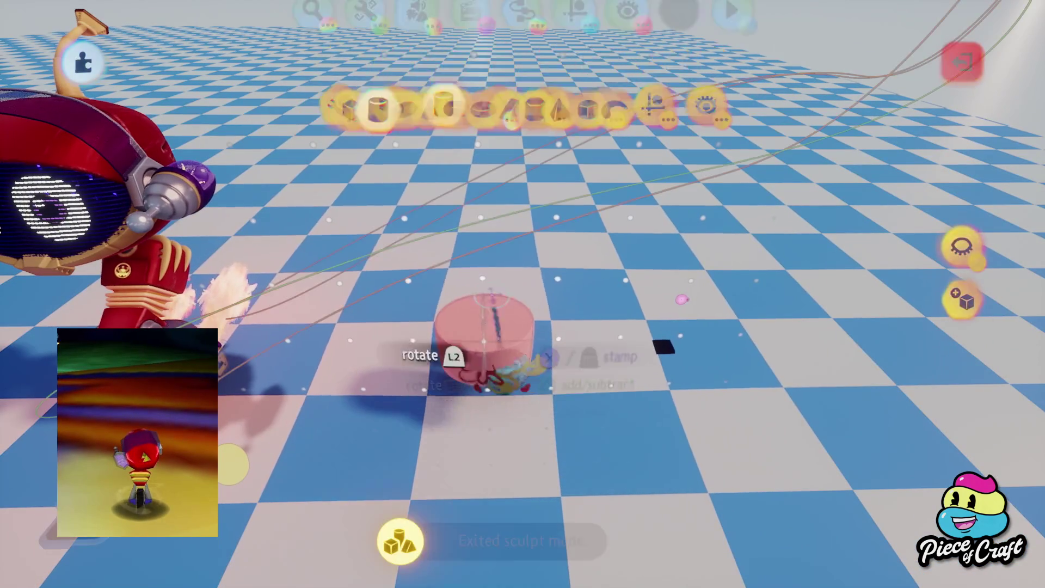
pyautogui.click(521, 61)
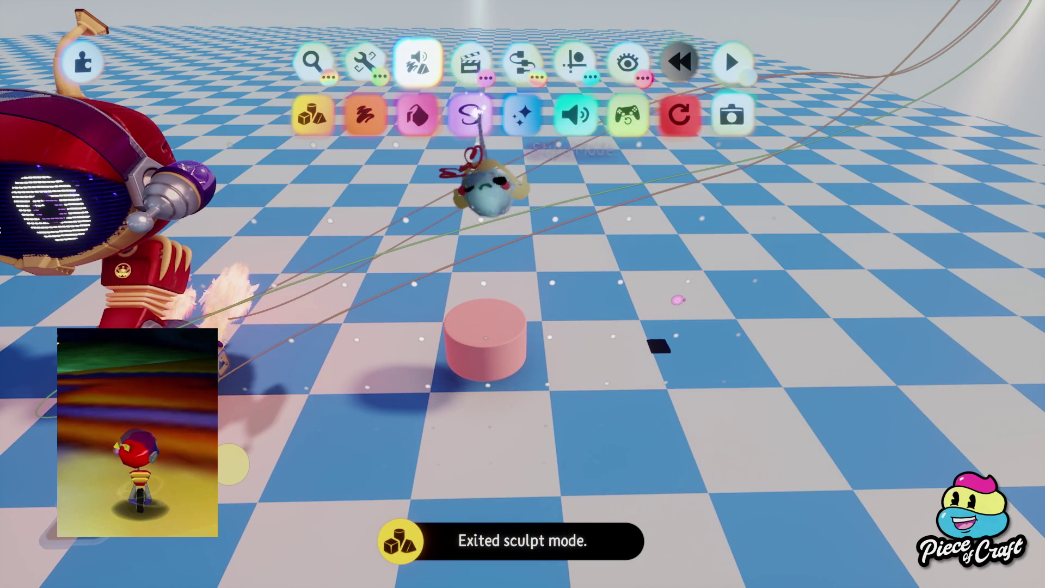
pyautogui.click(311, 112)
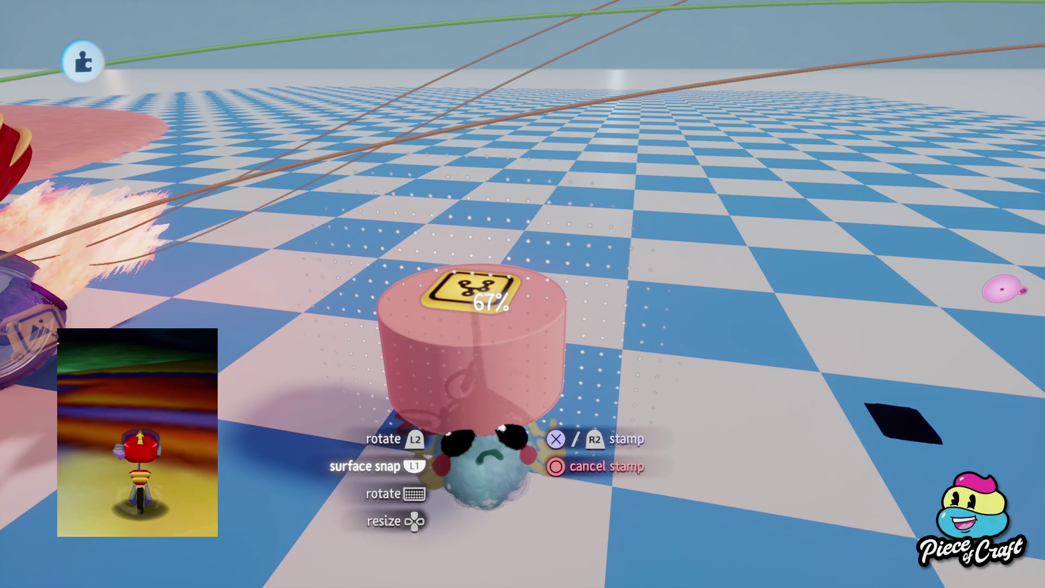
# - Open the cylinder's microchip canvas and drag the Text Displayer node into it
pyautogui.click(463, 284)
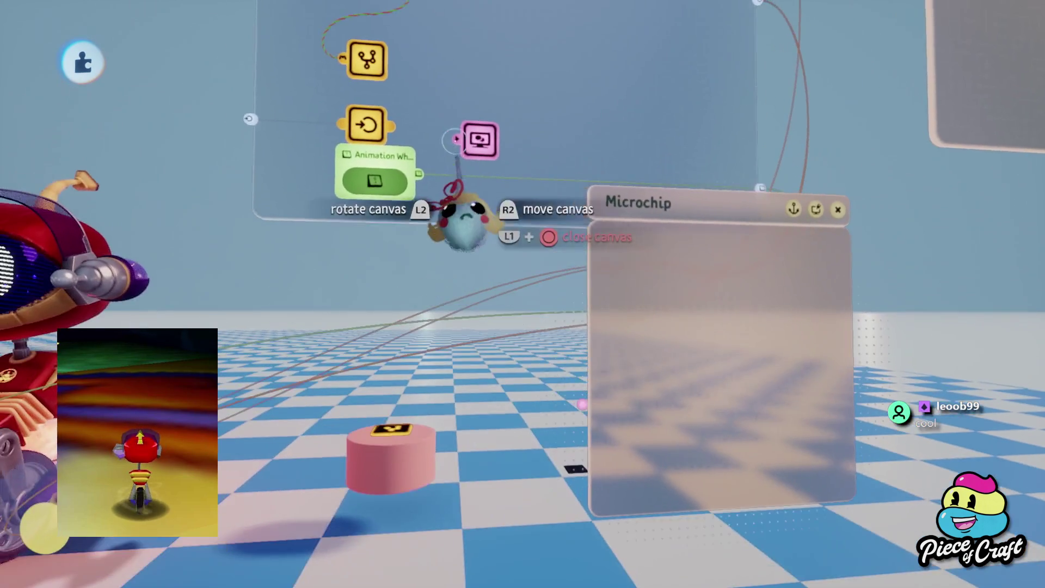
pyautogui.moveTo(479, 140)
pyautogui.mouseDown()
pyautogui.moveTo(549, 294)
pyautogui.moveTo(519, 339)
pyautogui.mouseUp()
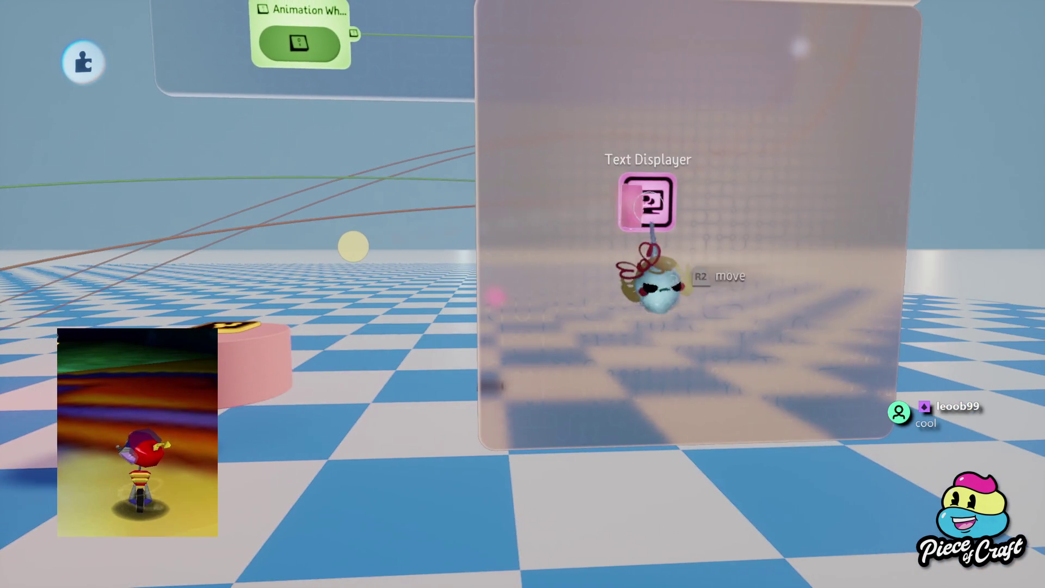
# - Review the Text Displayer settings, then place a Teleporter gadget inside the microchip
pyautogui.click(642, 201)
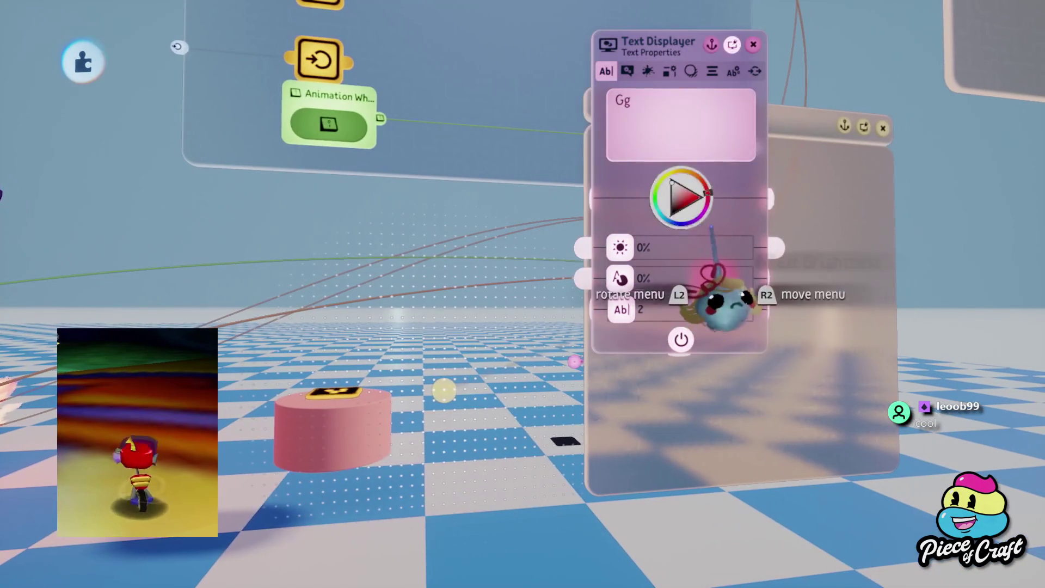
pyautogui.press('Escape')
pyautogui.press('Tab')
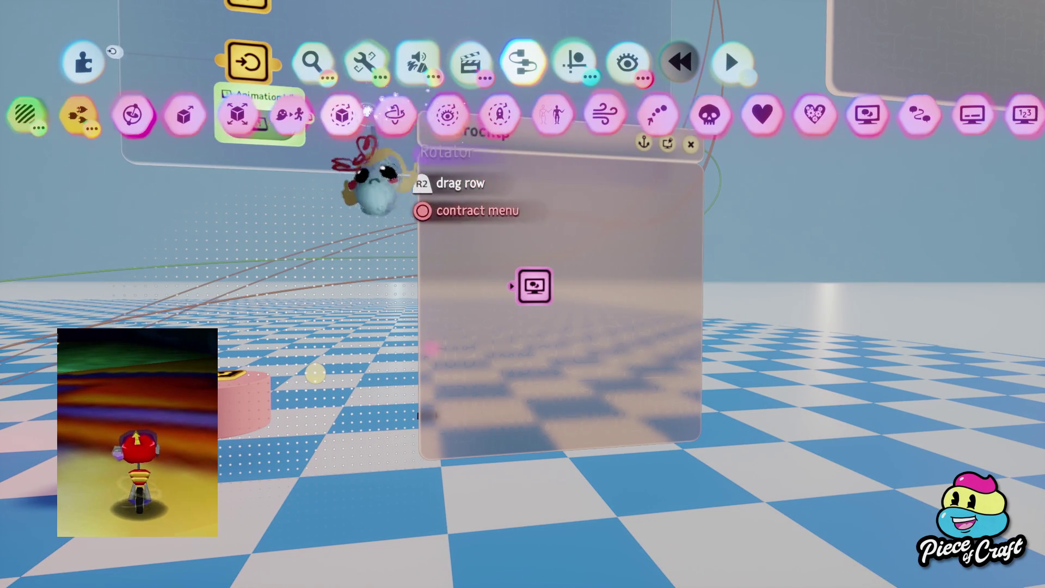
pyautogui.click(578, 114)
pyautogui.click(512, 326)
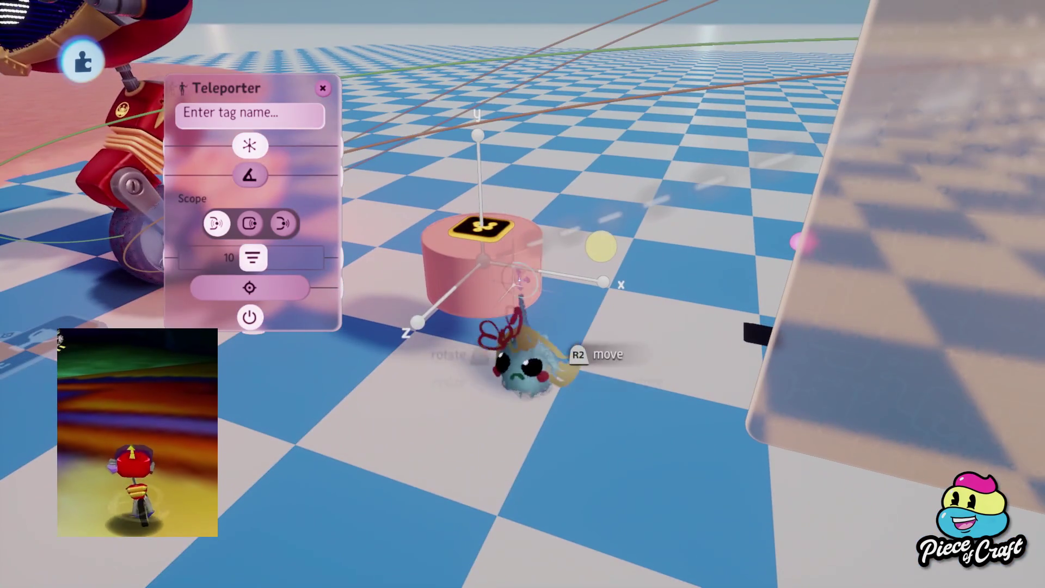
# - Check the pink cylinder's settings and bring the gadgets menu back up
pyautogui.click(520, 280)
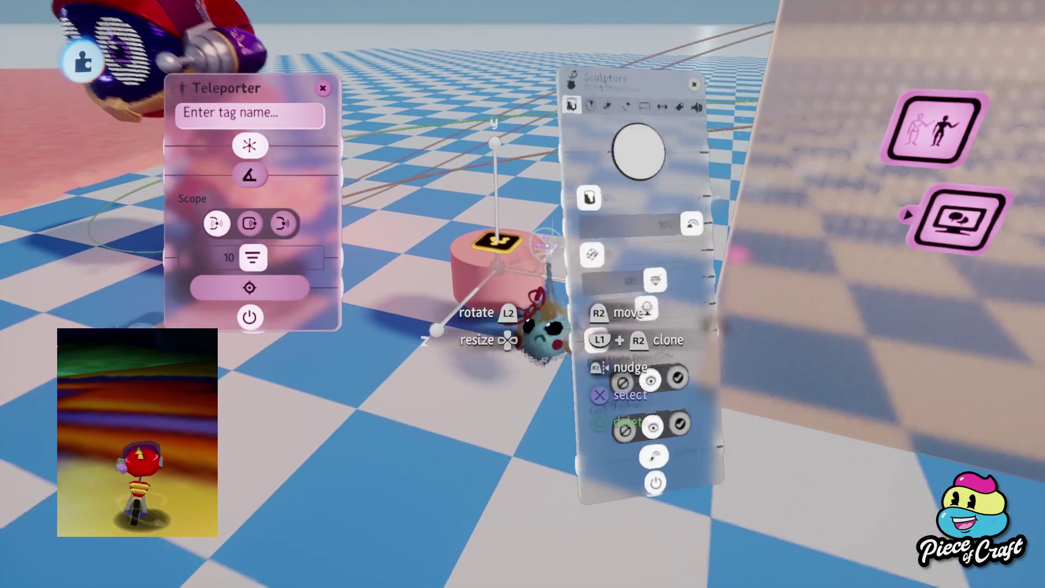
pyautogui.press('Escape')
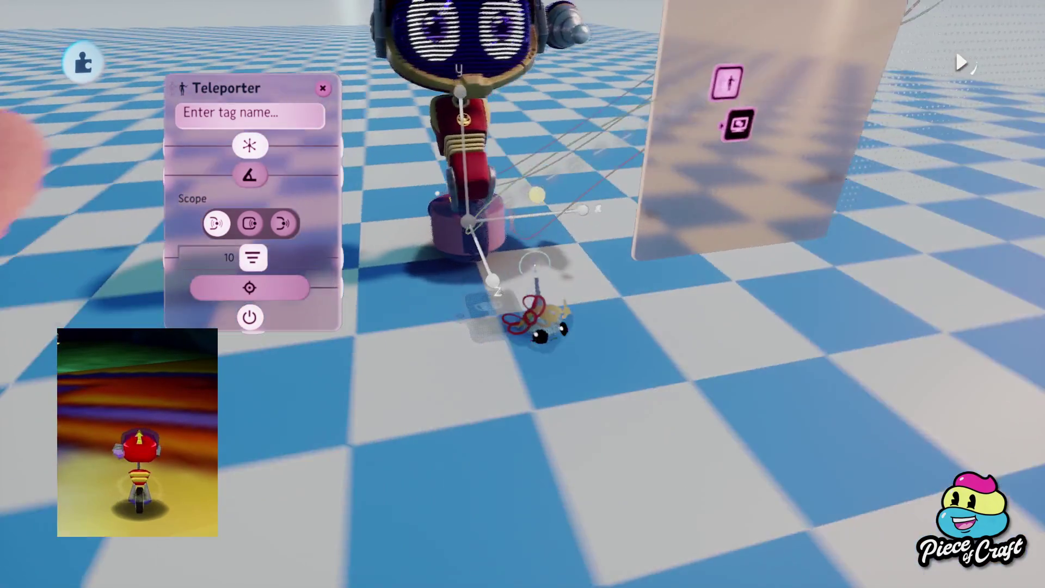
pyautogui.press('Escape')
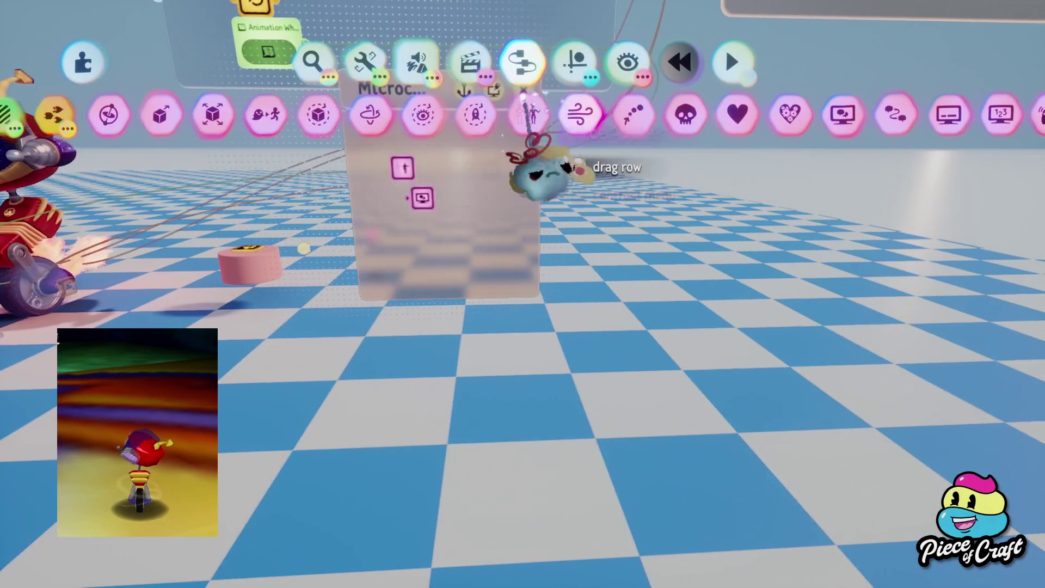
# - Add a Rotator gadget to the cylinder's microchip and close its settings
pyautogui.click(462, 113)
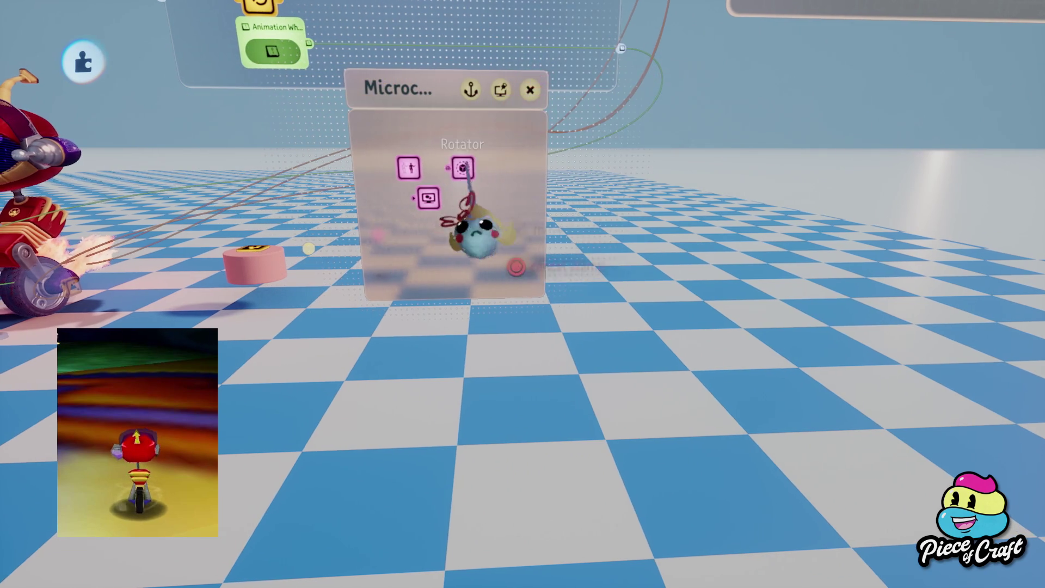
pyautogui.click(254, 264)
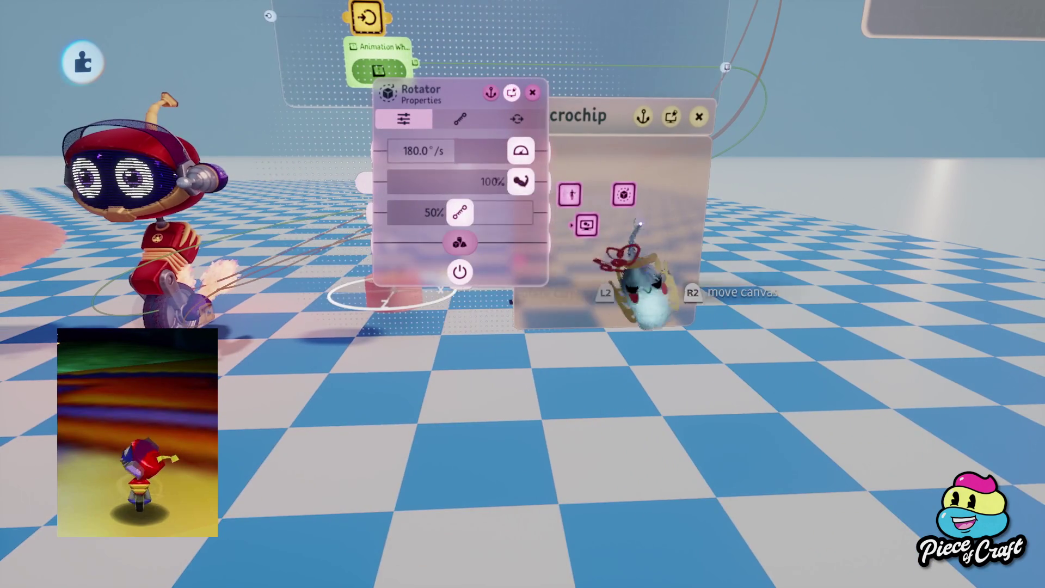
pyautogui.press('Escape')
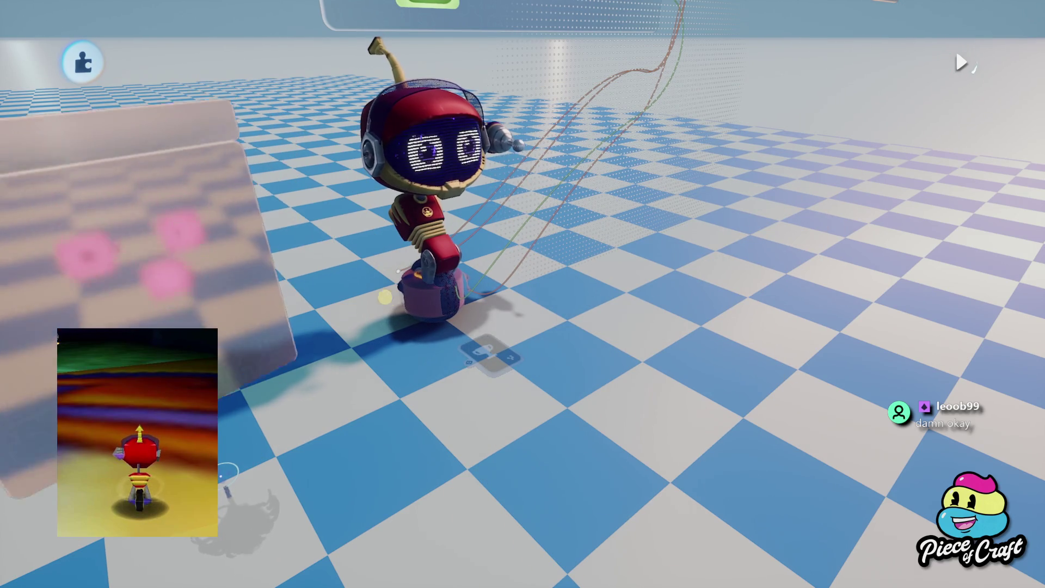
# - Play-test the robot driving with its tire trail, then pause and switch back to Edit
pyautogui.press('Escape')
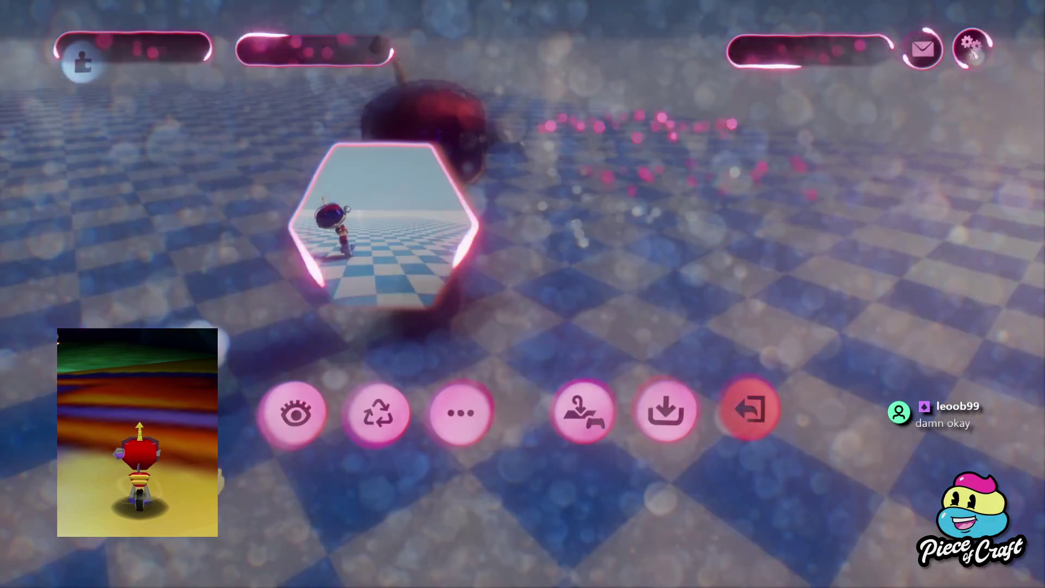
pyautogui.click(291, 419)
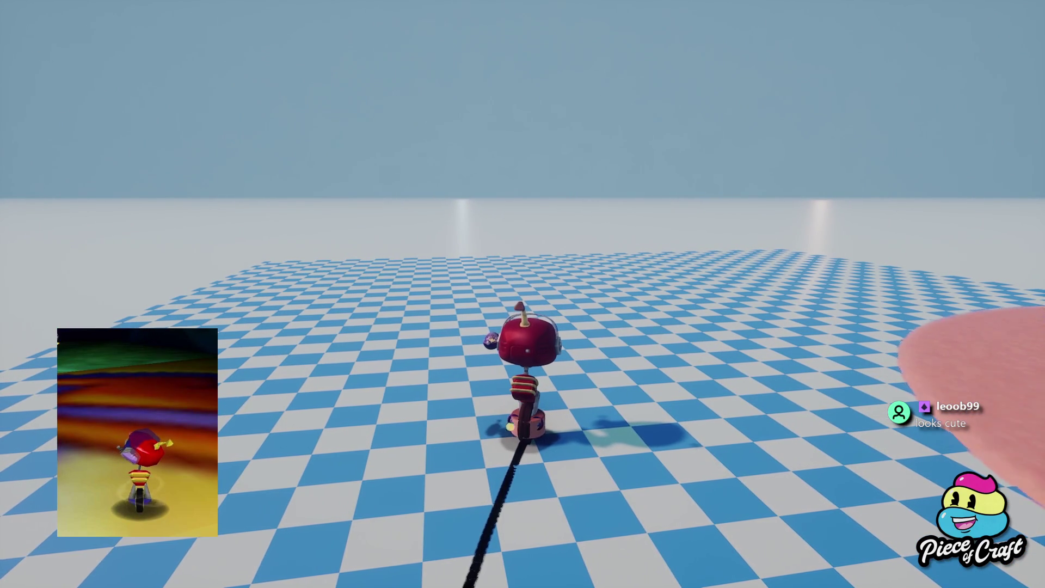
pyautogui.press('Escape')
pyautogui.click(257, 408)
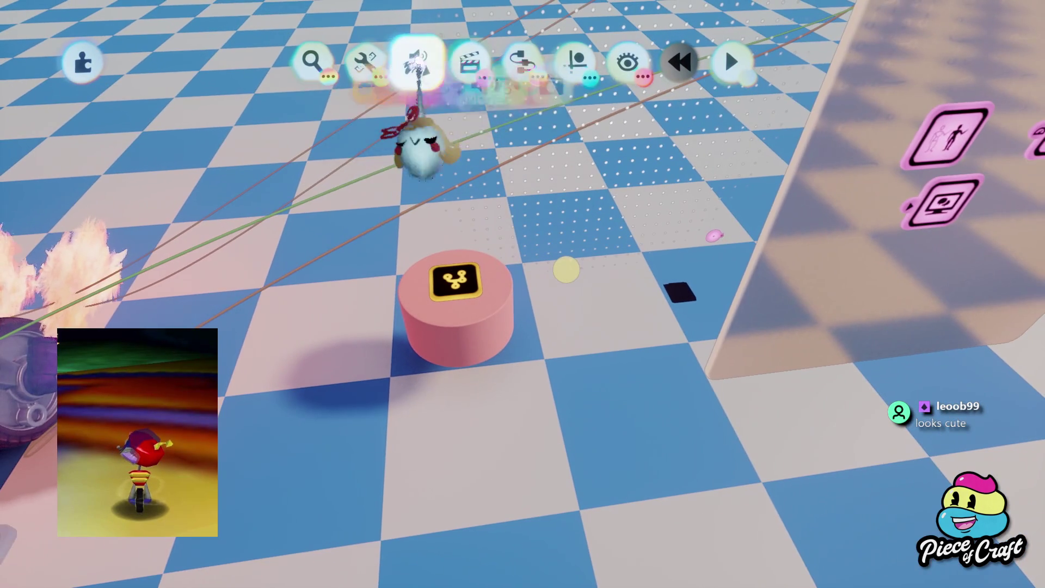
# - Switch to Paint Mode and set the paint colour to yellow
pyautogui.click(418, 61)
pyautogui.click(361, 112)
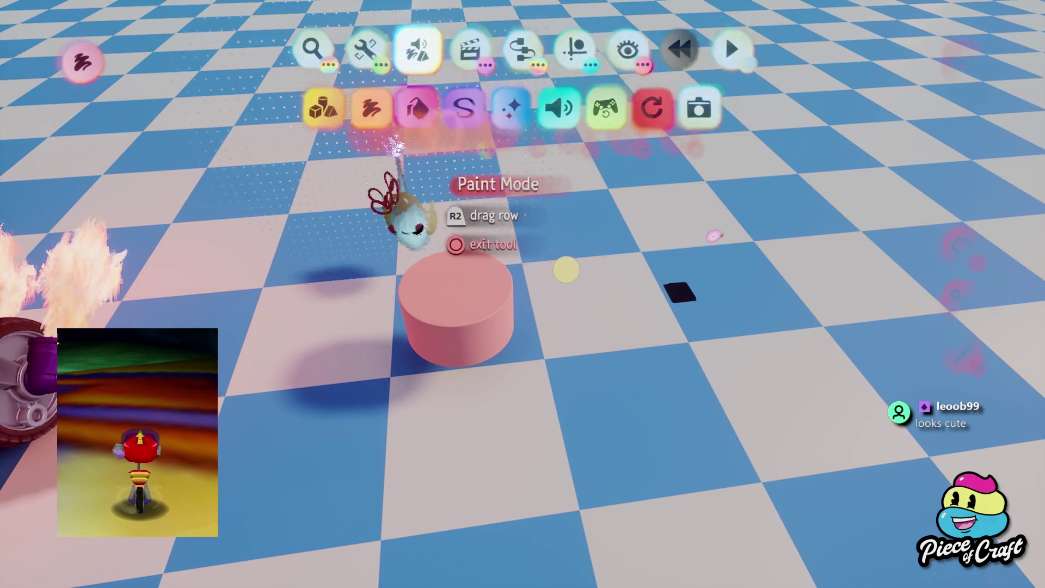
pyautogui.moveTo(609, 326)
pyautogui.mouseDown()
pyautogui.moveTo(531, 272)
pyautogui.moveTo(519, 242)
pyautogui.mouseUp()
pyautogui.press('Escape')
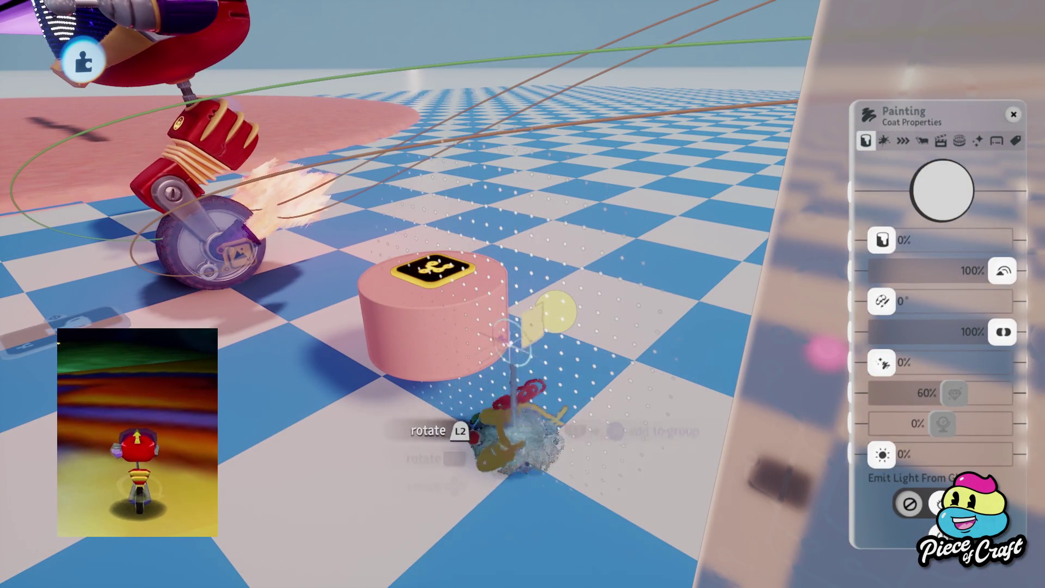
# - Move the yellow blob onto the cylinder, toggle Hide Everything Else, and open the Teleporter settings
pyautogui.moveTo(500, 339); pyautogui.dragTo(489, 375)
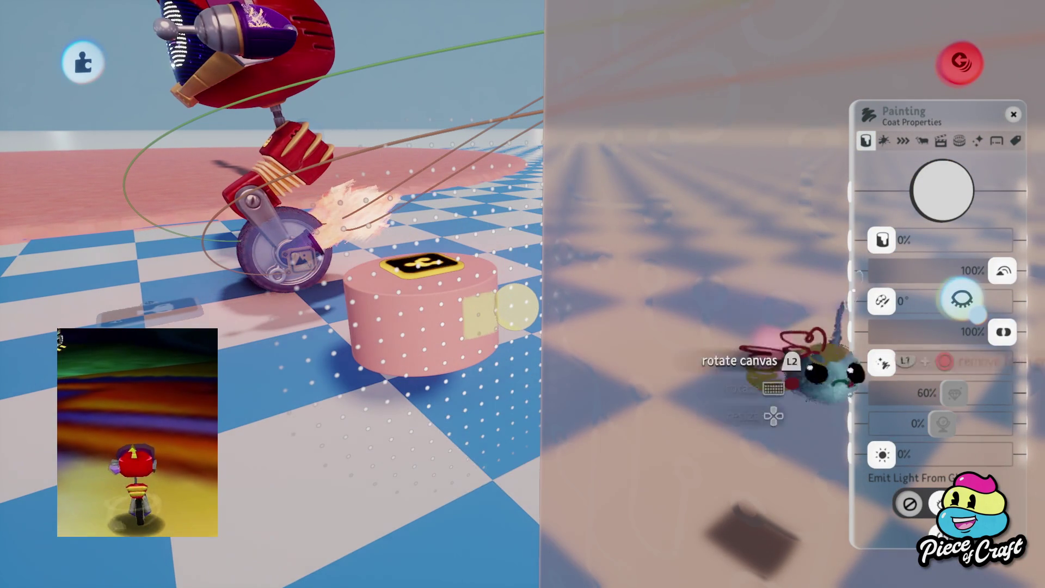
pyautogui.click(962, 299)
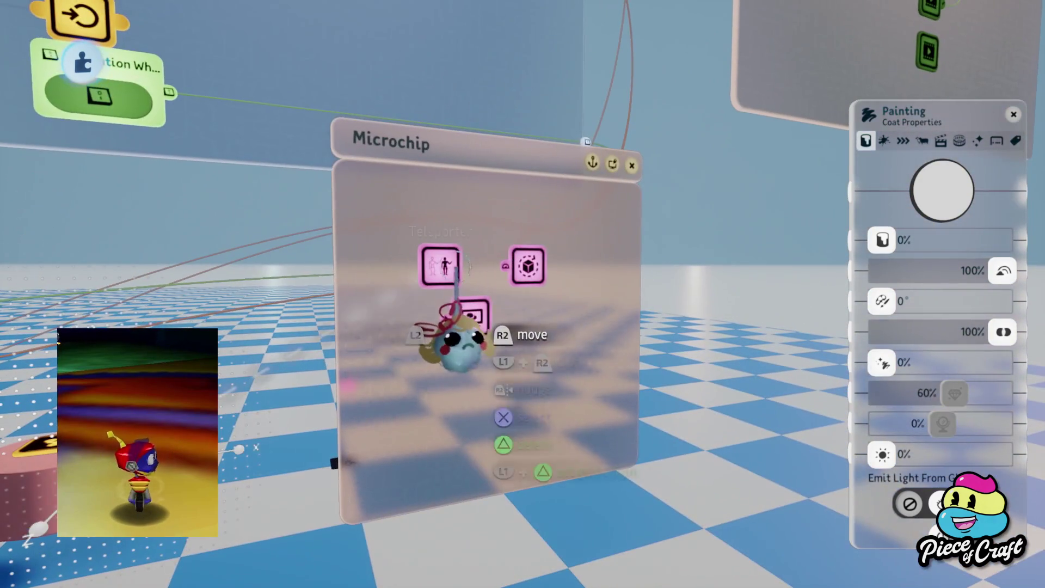
pyautogui.click(456, 267)
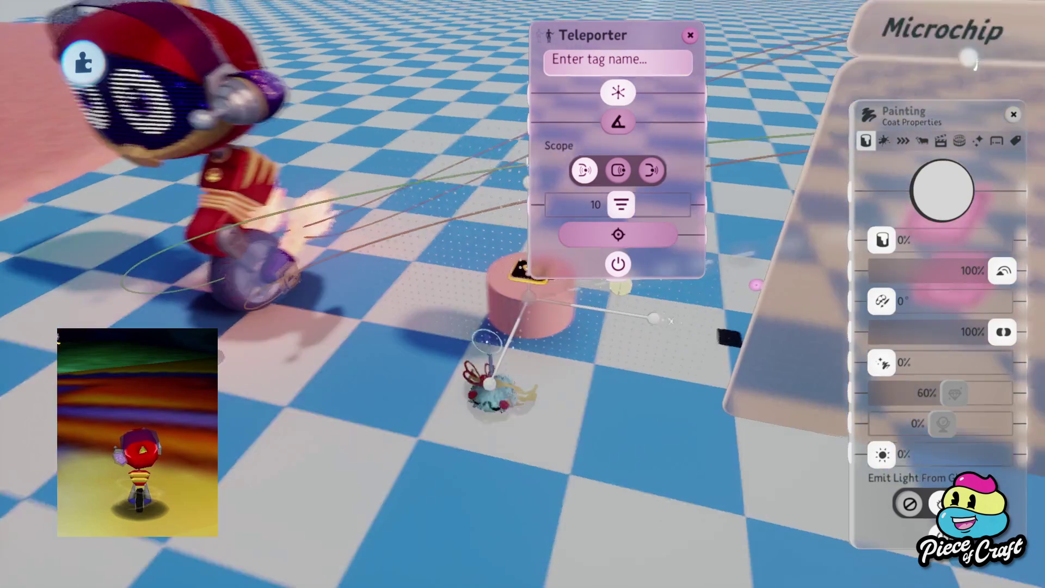
# - Close the Teleporter's settings
pyautogui.press('Escape')
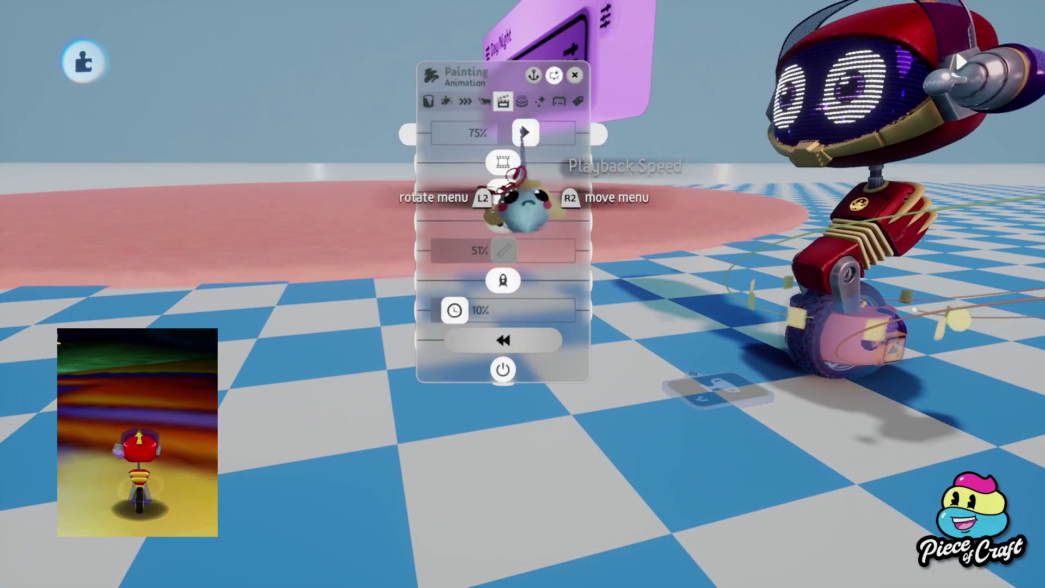
# - Set the painting's animation value to exactly 2000% and close its settings
pyautogui.moveTo(525, 132)
pyautogui.mouseDown()
pyautogui.moveTo(560, 207)
pyautogui.moveTo(732, 220)
pyautogui.mouseUp()
pyautogui.click(539, 227)
pyautogui.write('2000')
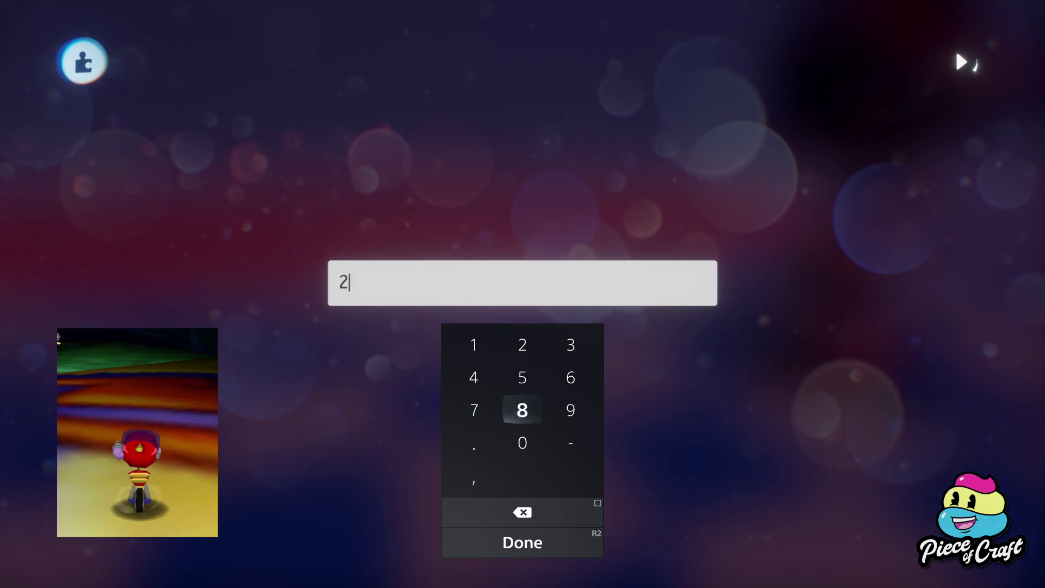
pyautogui.press('Return')
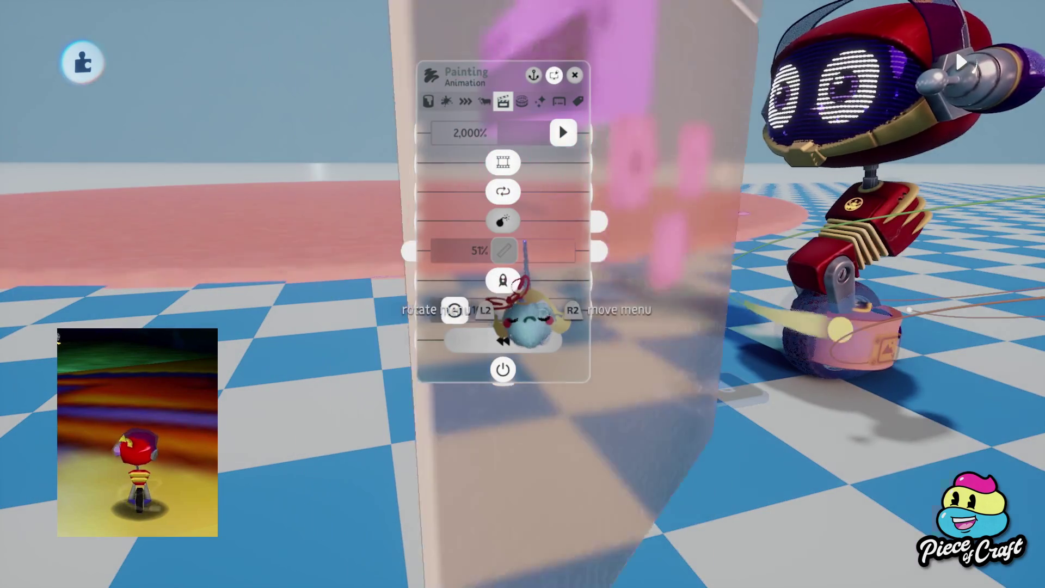
pyautogui.press('Escape')
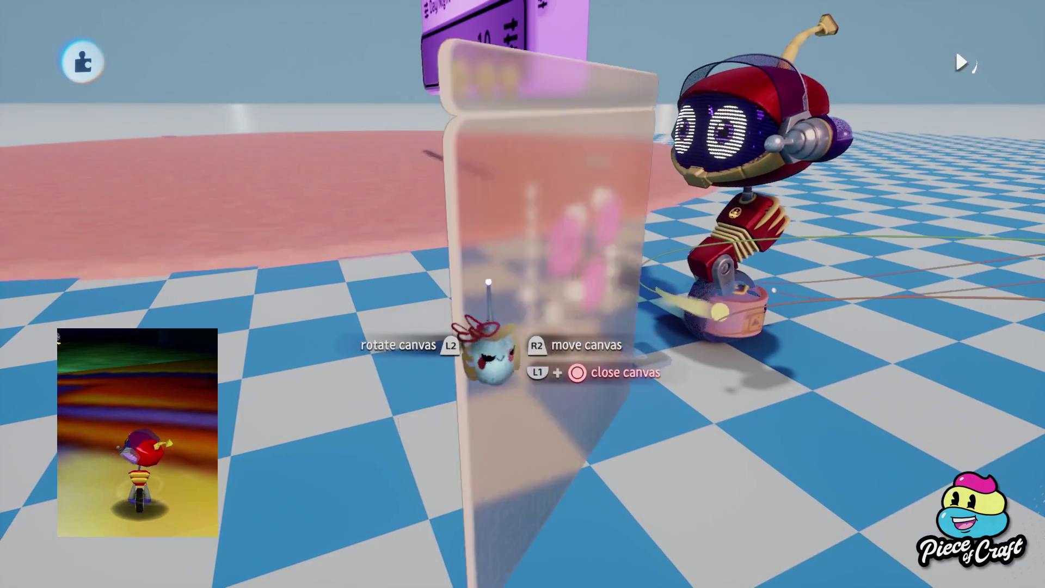
# - Play-test the robot's long tire-mark trail, then return to edit mode
pyautogui.press('Escape')
pyautogui.press('Escape')
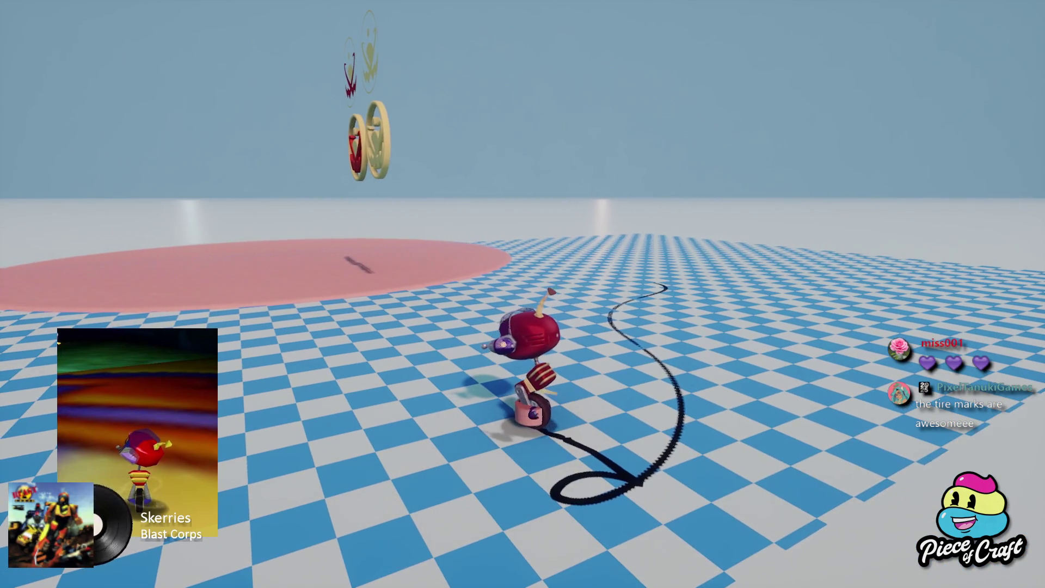
pyautogui.press('Escape')
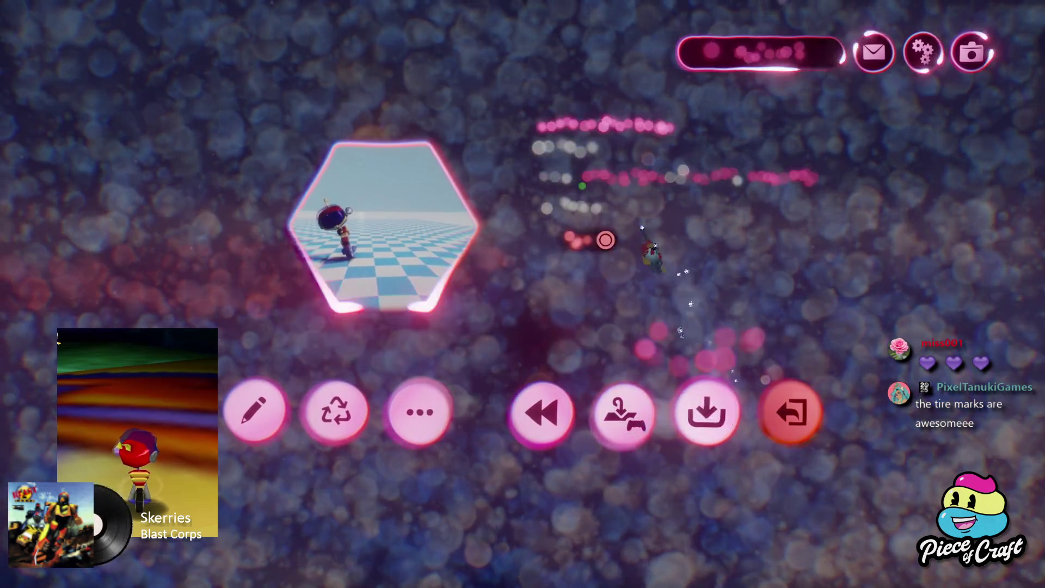
pyautogui.press('Escape')
pyautogui.press('Escape')
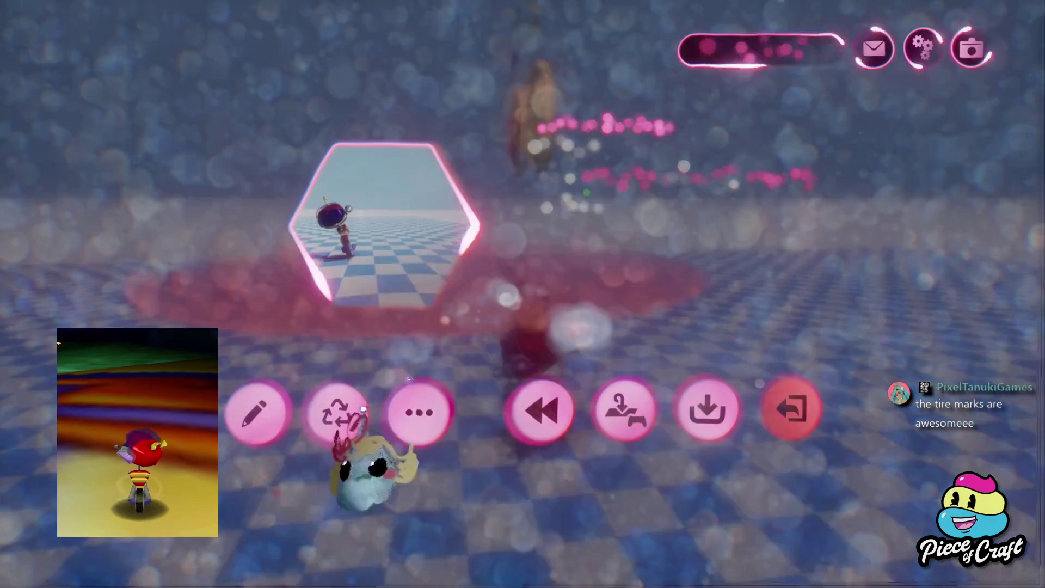
pyautogui.press('e')
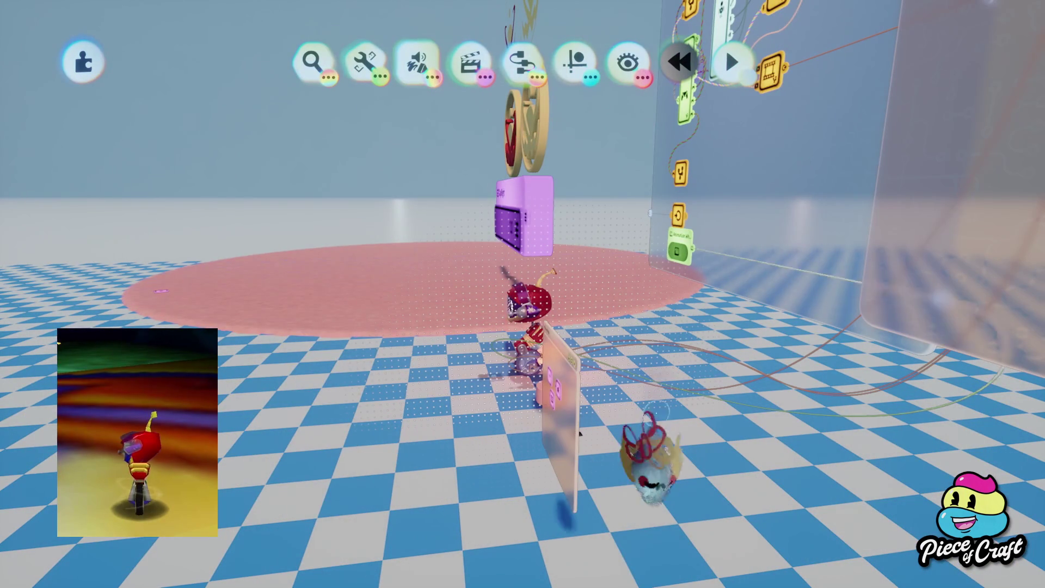